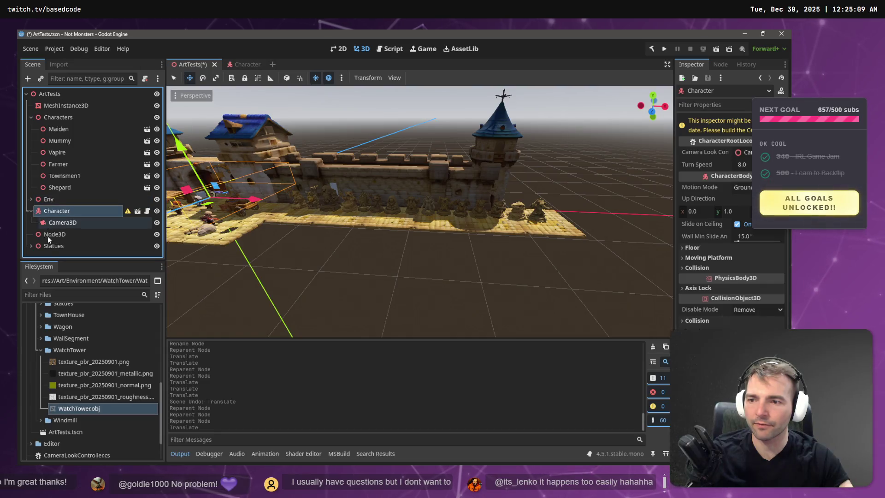
Step: Move the Statues group about 2.2 units along Z, then back off to view the town
mouse_move(267, 227)
left_mouse_down()
mouse_move(258, 236)
mouse_move(280, 259)
left_mouse_up()
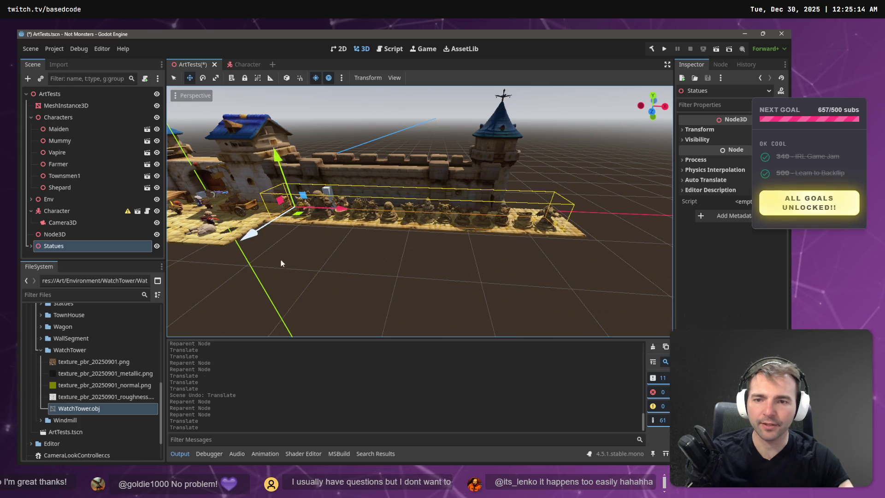
left_click(281, 258)
key("w")
key("w")
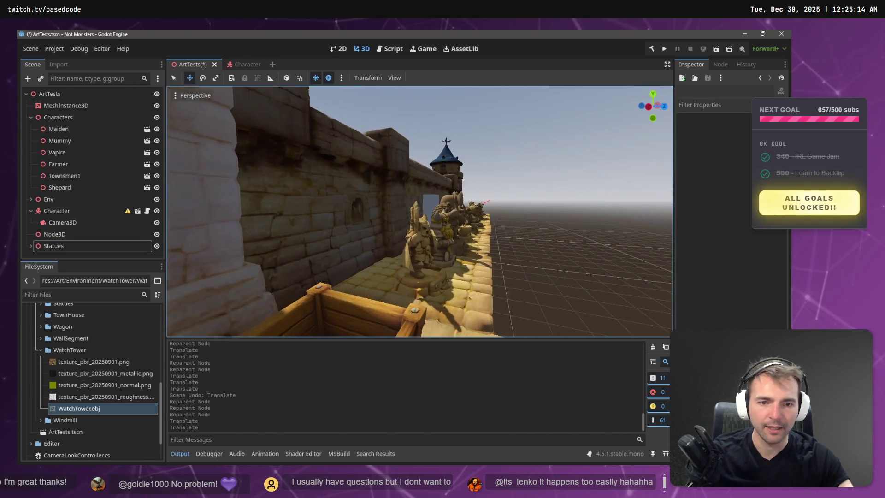
key("s")
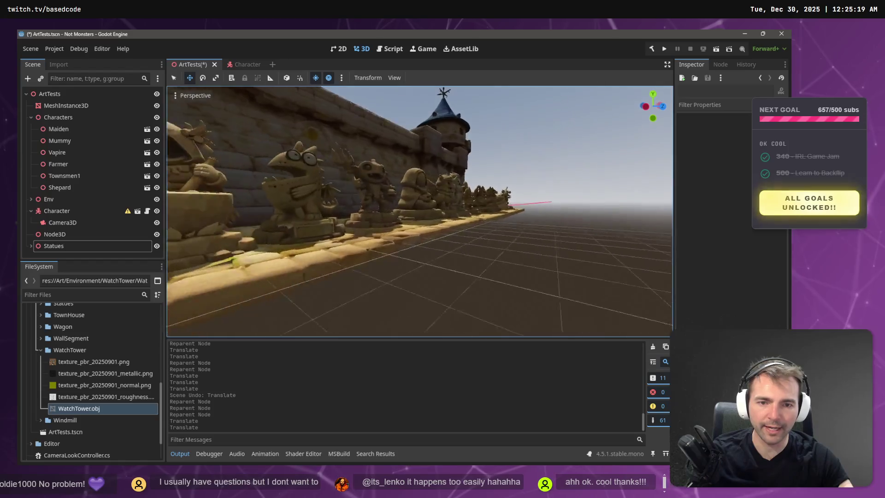
key("s")
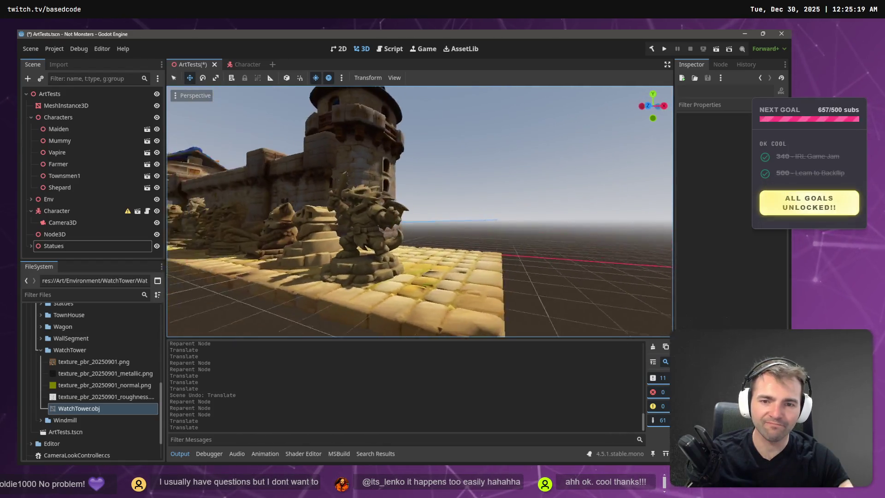
key("s")
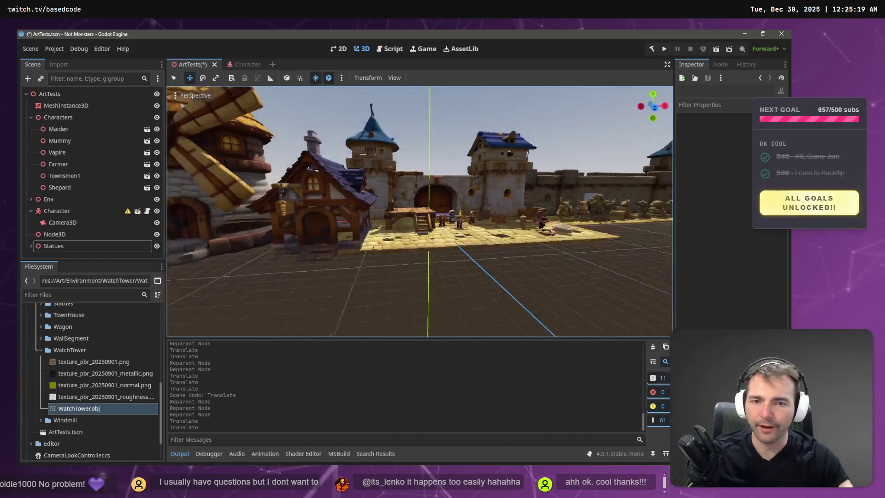
key("s")
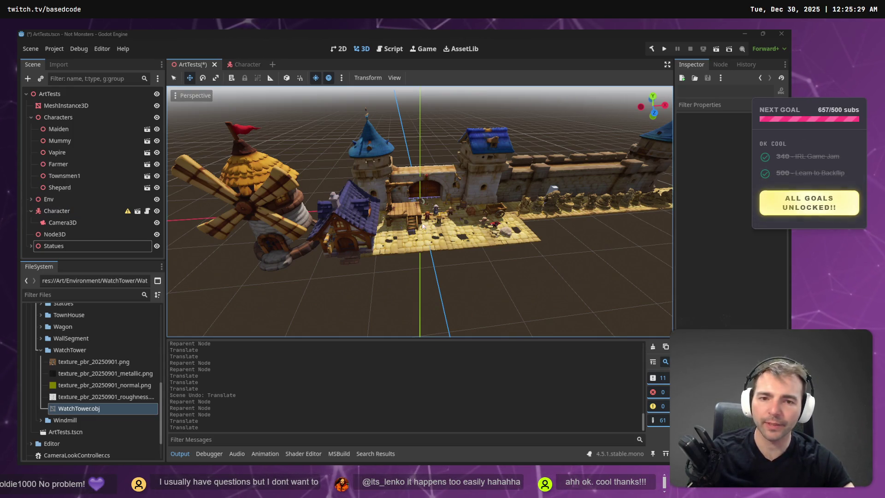
Step: Freelook around the town wall, gate, blue-roofed house, towers and courtyard
right_click(336, 201)
key("w")
key("s")
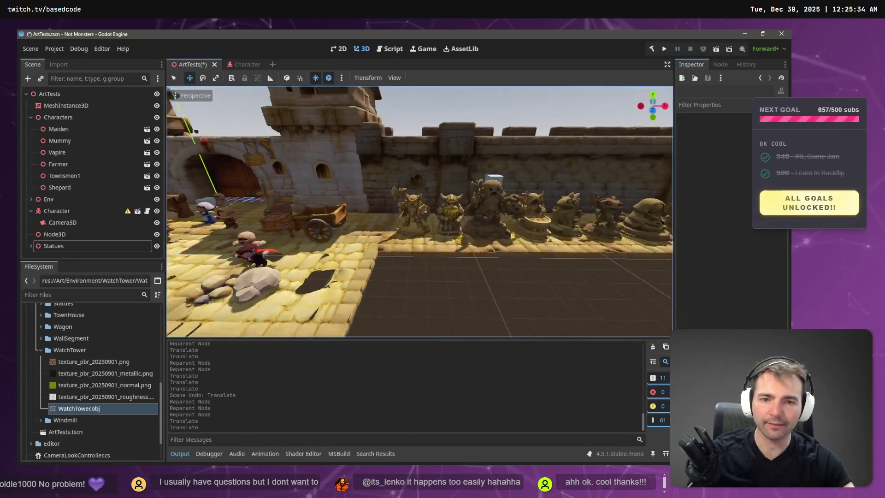
right_click(444, 220)
key("w")
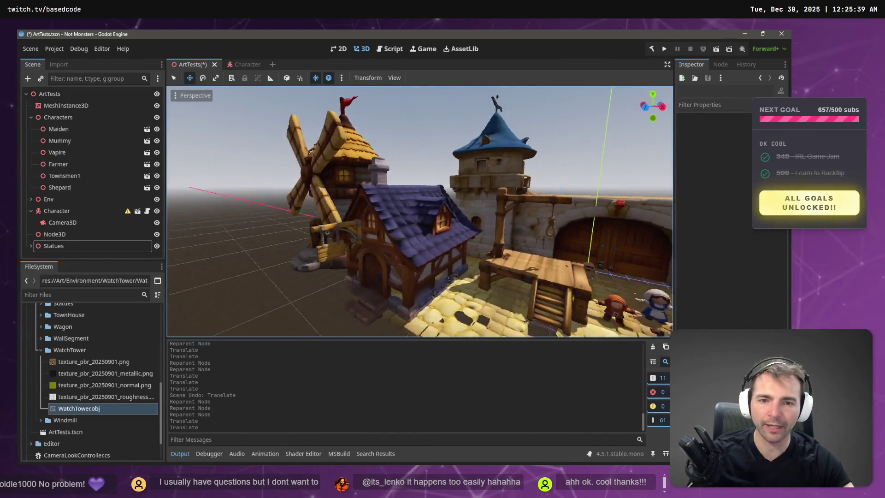
key("s")
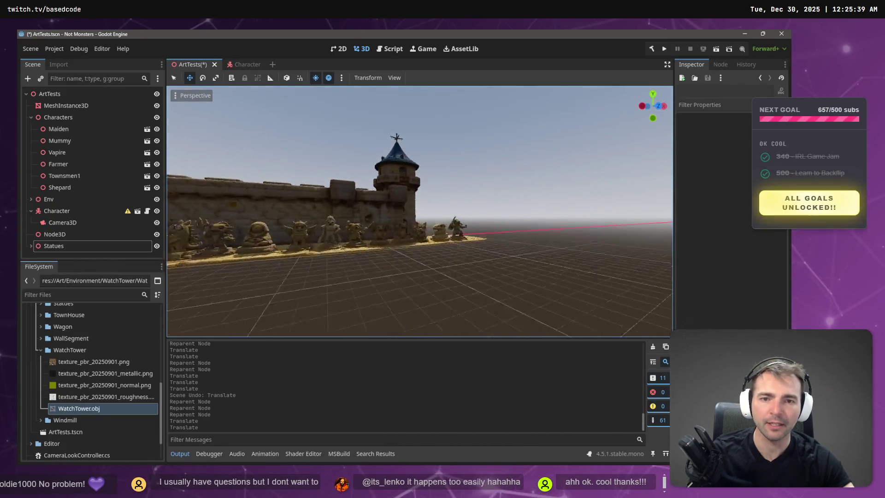
key("w")
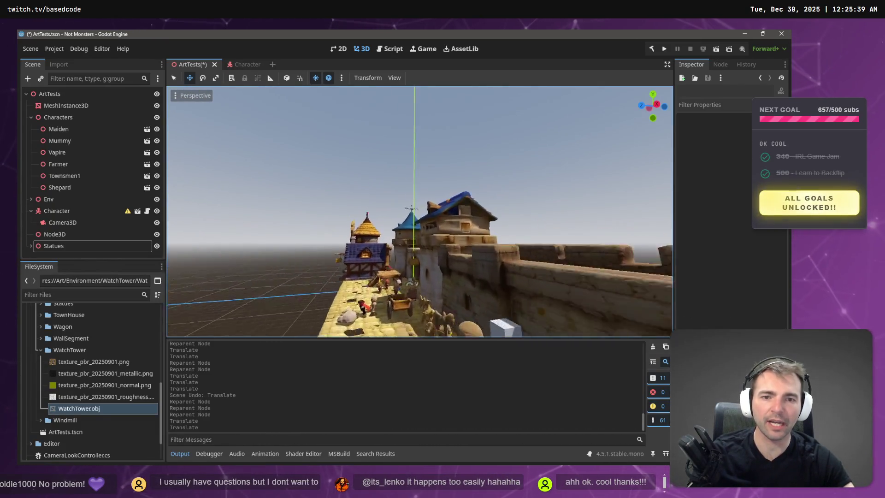
key("s")
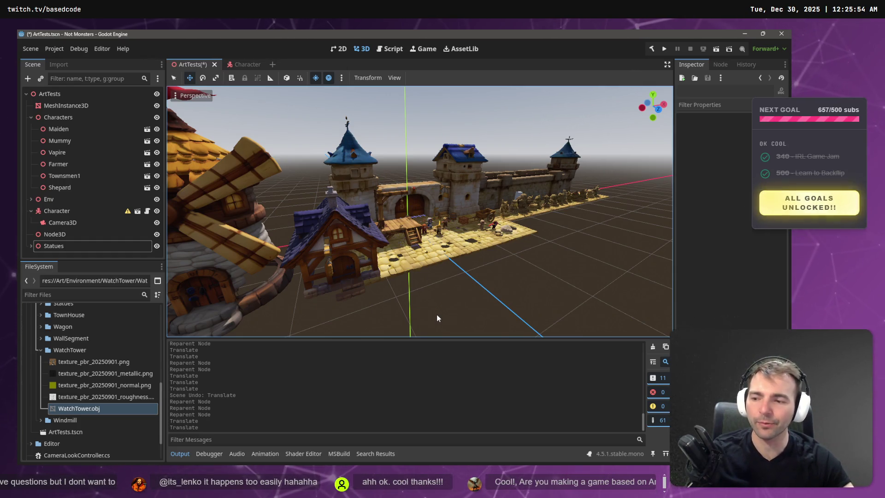
left_click_drag(436, 314, 531, 253)
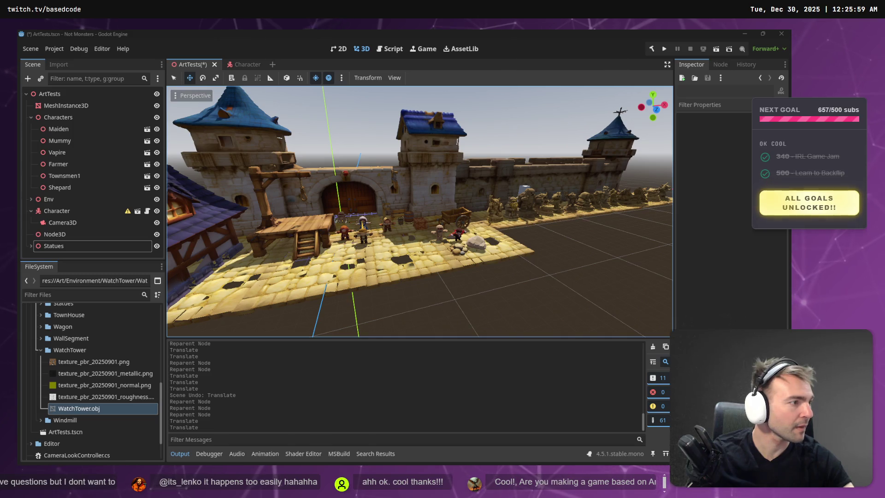
Step: Create a new folder named 'Done' inside Based.NotMonsters.Art's To Process folder
key("super+e")
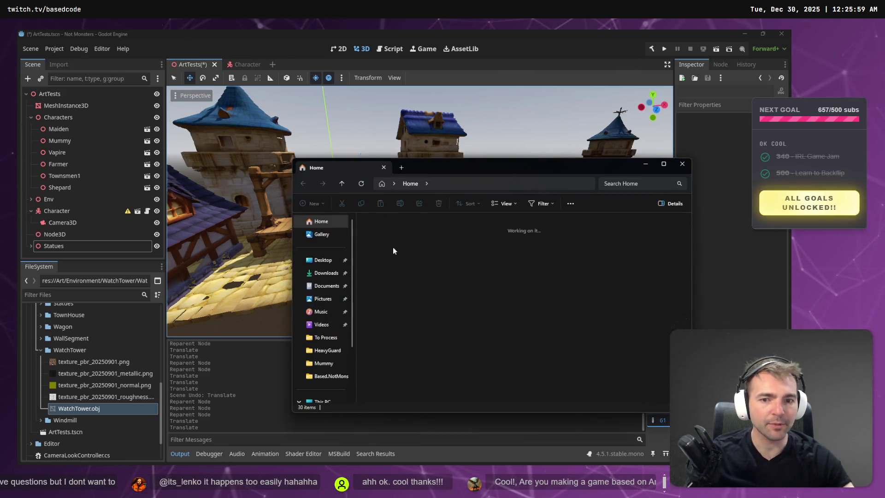
left_click(331, 376)
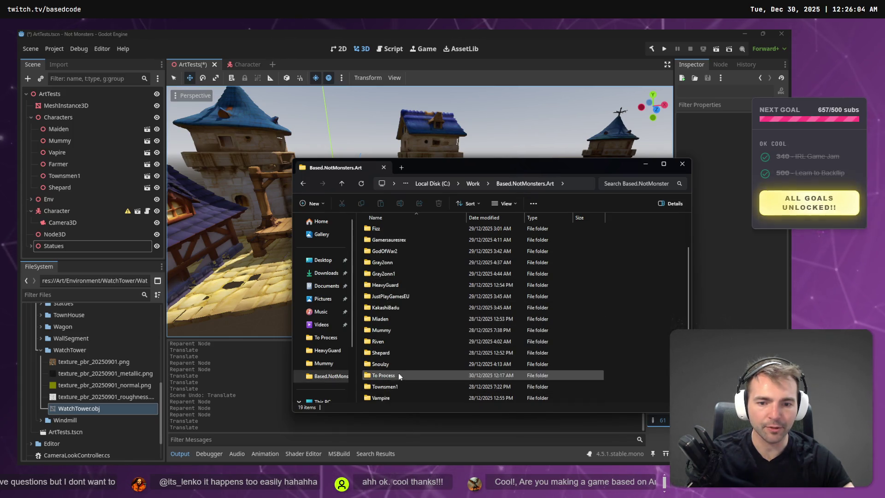
double_click(399, 374)
key("ctrl+shift+n")
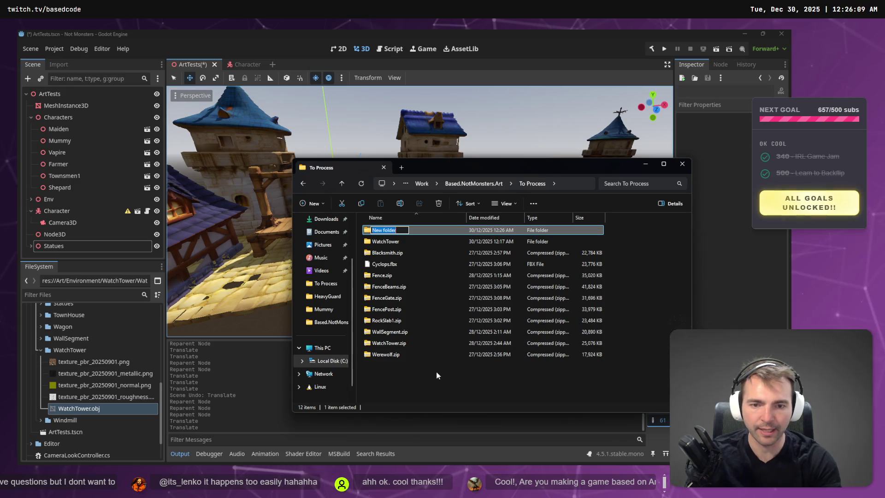
type("Done")
key("Return")
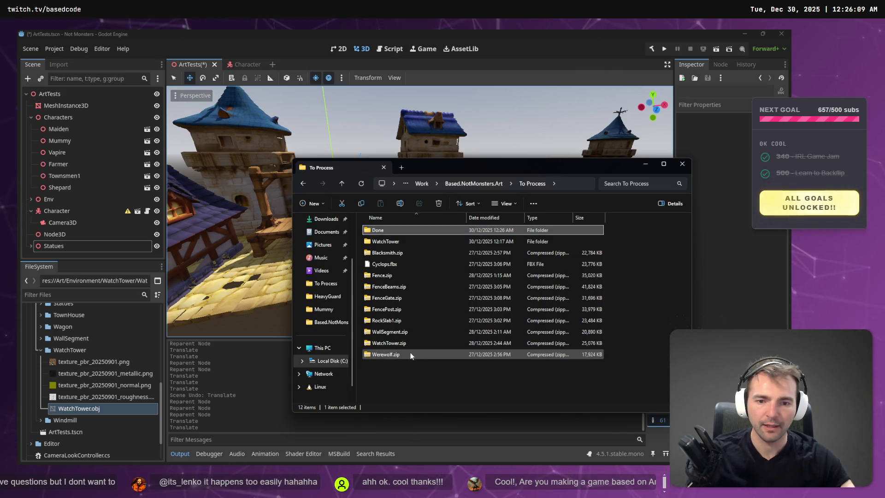
Step: Move WatchTower.zip and WallSegment.zip into the Done folder
left_click(397, 344)
left_click_drag(398, 345, 379, 230)
left_click_drag(392, 335, 378, 230)
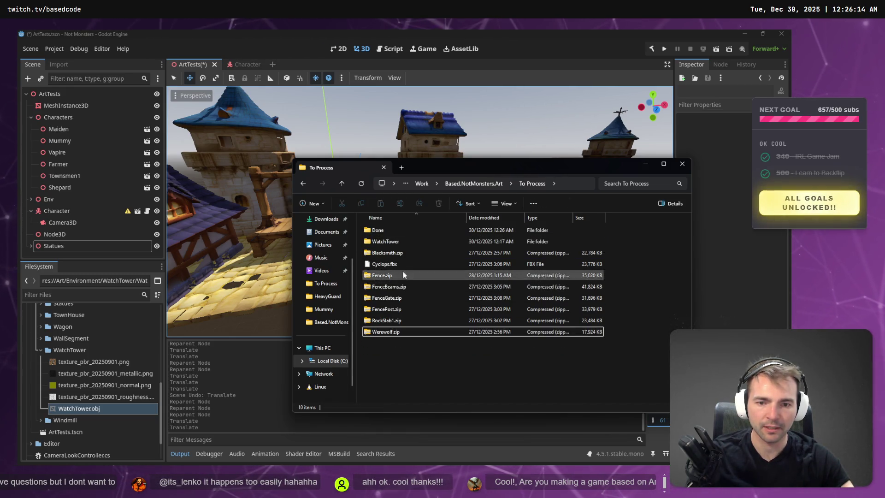
Step: Extract FencePost.zip into its own FencePost folder
left_click(399, 288)
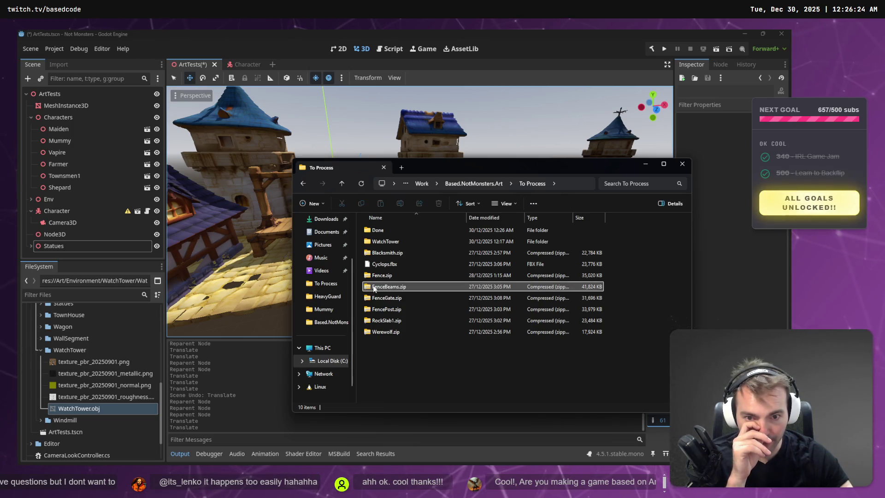
left_click(417, 308)
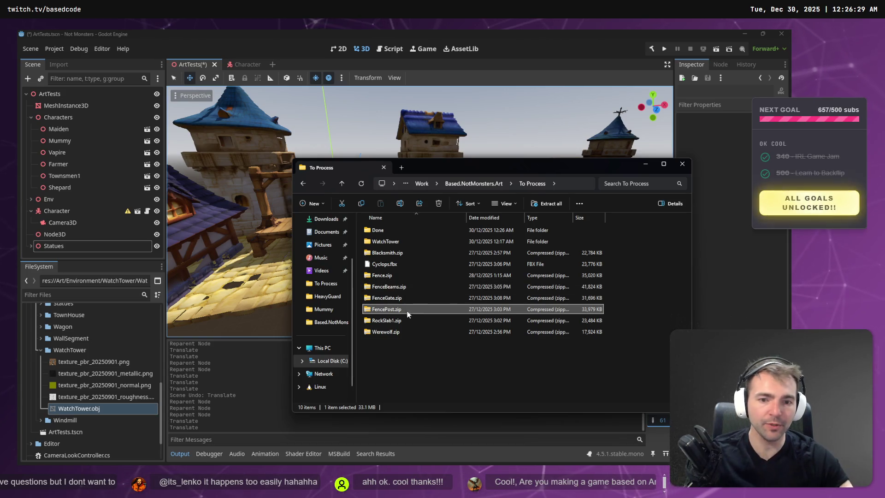
right_click(406, 309)
mouse_move(475, 158)
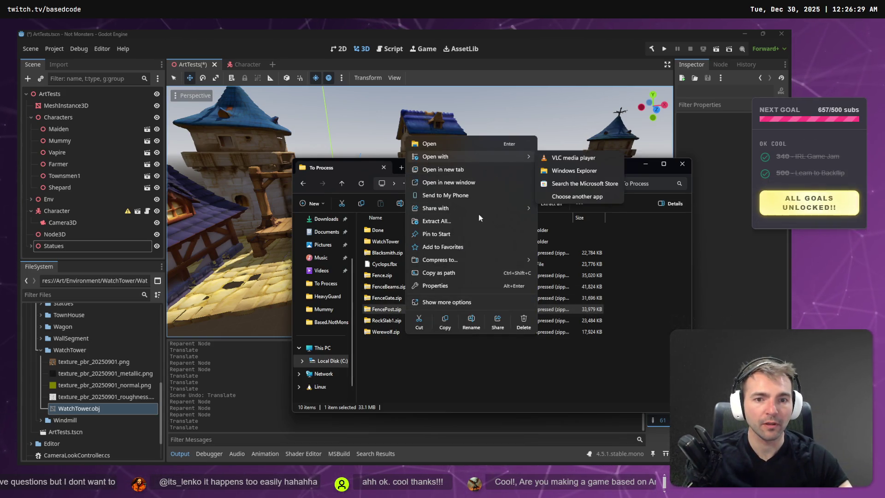
left_click(437, 221)
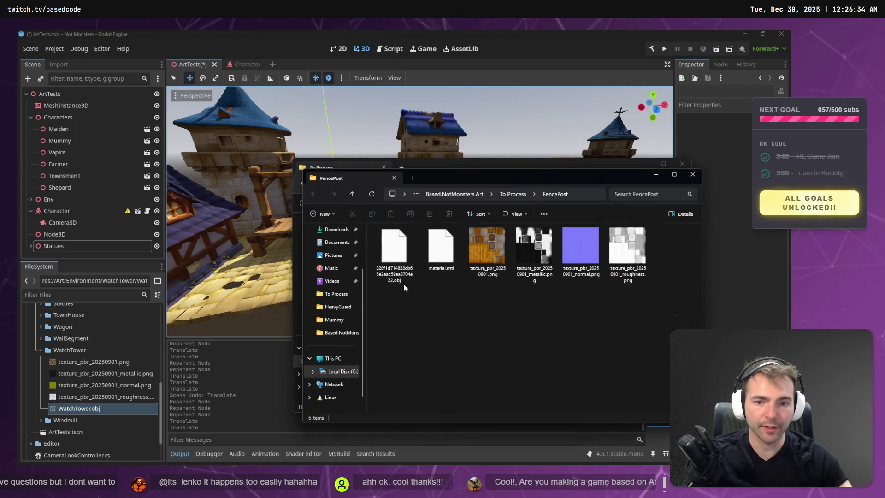
left_click(588, 193)
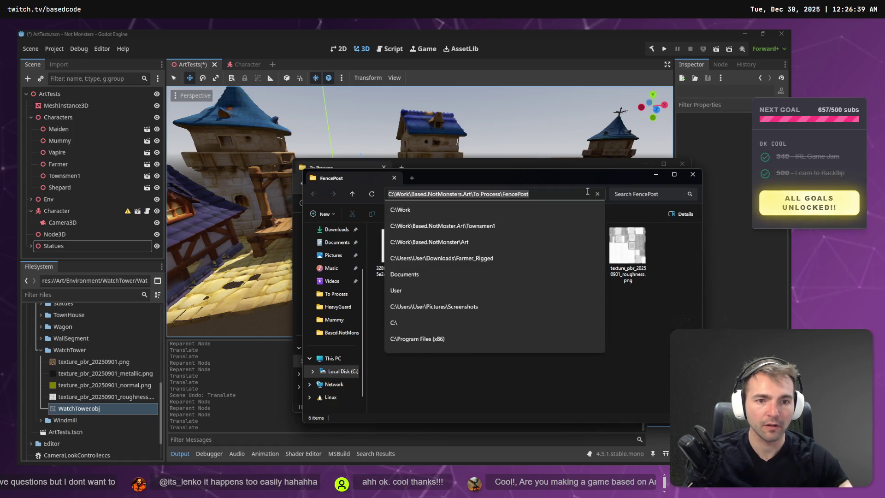
key("Escape")
Step: Rename the extracted model to FencePost.obj and close the file browser
left_click(394, 251)
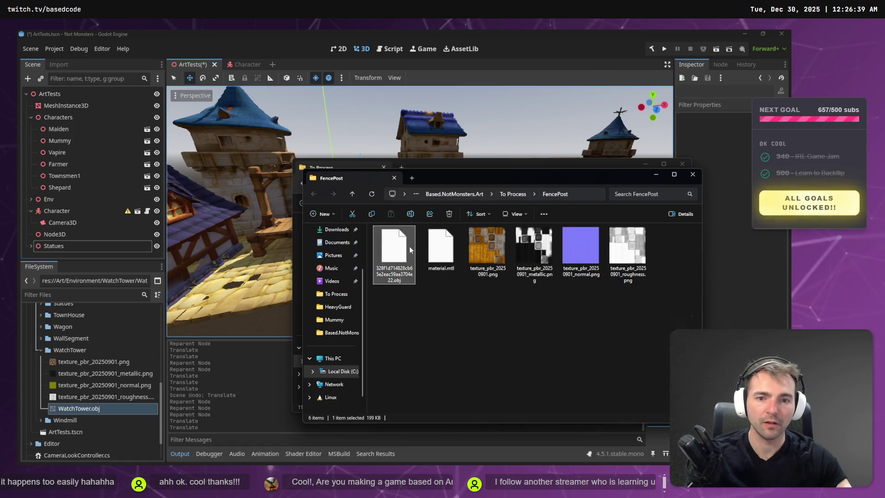
key("Escape")
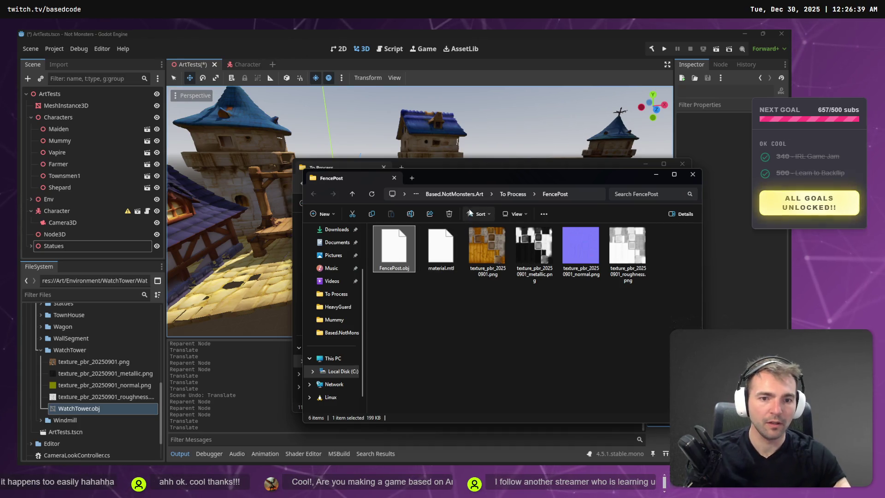
left_click(511, 194)
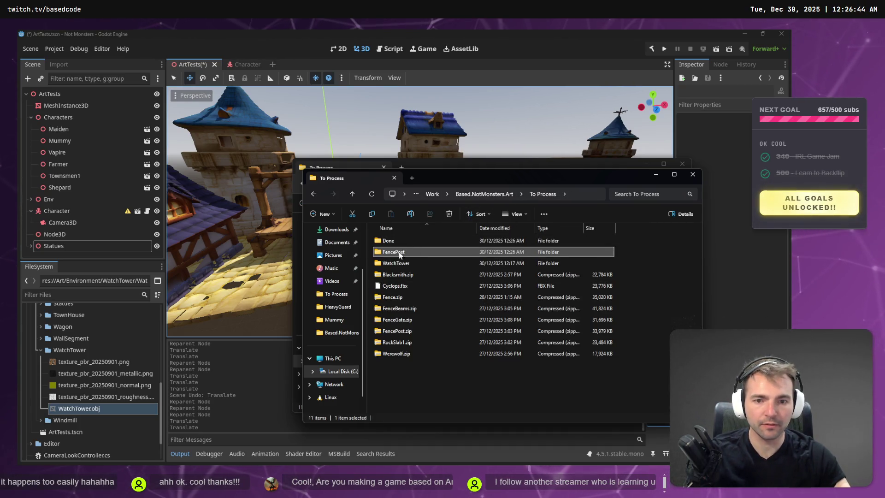
scroll(37, 315, "up", 5)
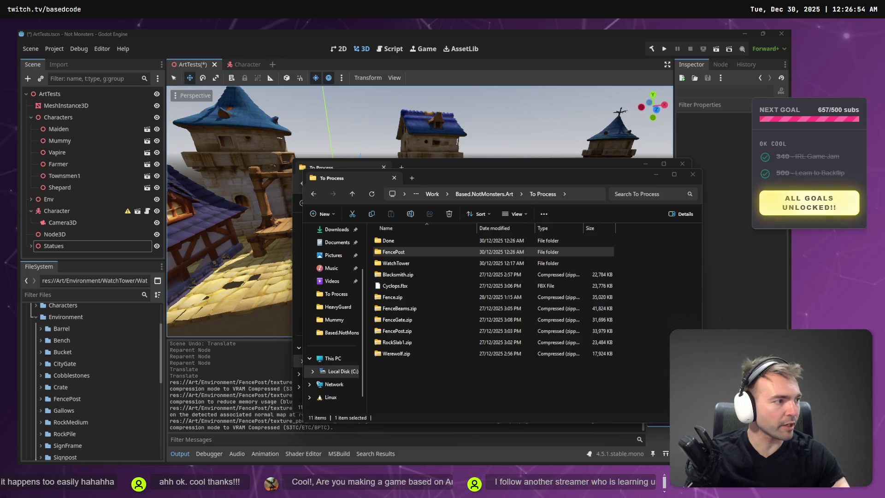
key("alt+Tab")
key("alt+Tab")
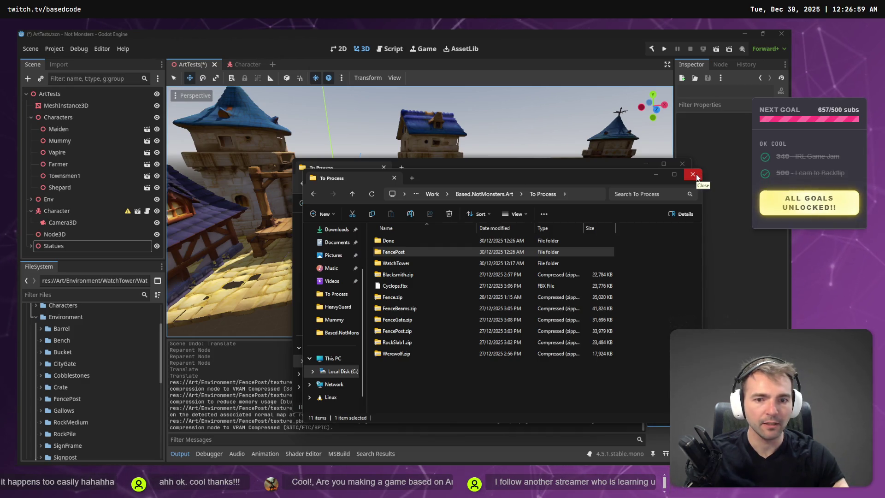
left_click(697, 177)
Step: Close the remaining file browser and place the WatchTower model into the scene
left_click(682, 164)
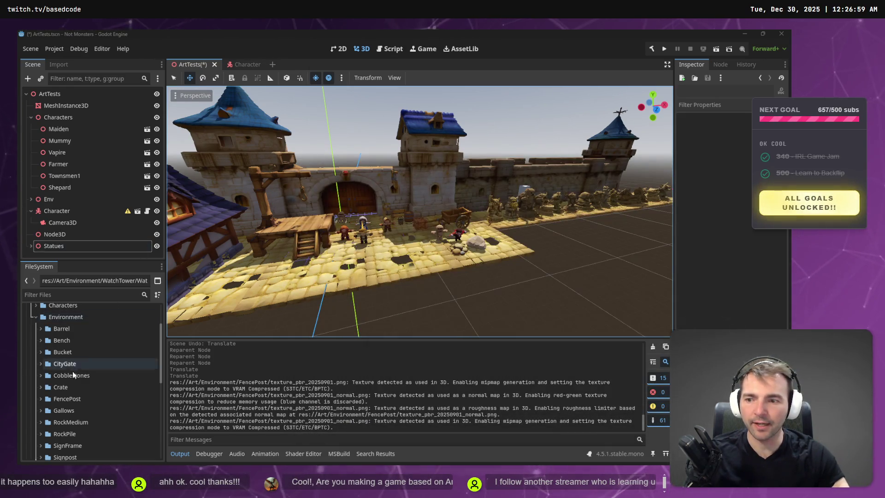
scroll(69, 364, "down", 5)
left_click_drag(91, 422, 343, 275)
Step: Add the FencePost model from its folder to the scene near the castle wall
left_click(41, 361)
scroll(65, 377, "up", 3)
scroll(66, 382, "up", 2)
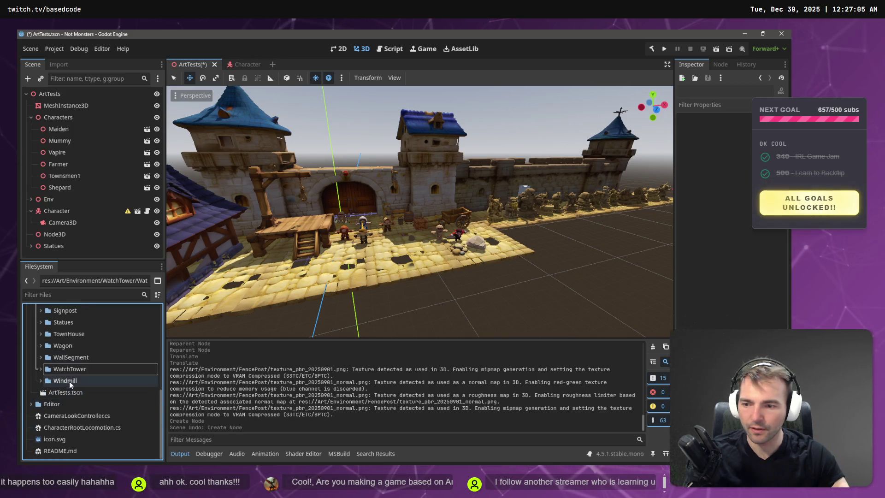
scroll(74, 373, "up", 3)
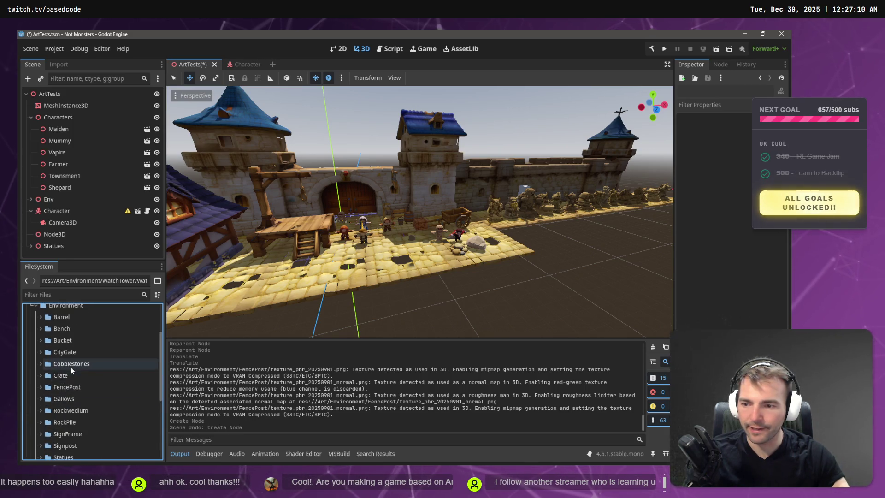
left_click(53, 388)
left_click(41, 387)
mouse_move(66, 399)
left_mouse_down()
mouse_move(392, 335)
mouse_move(513, 247)
mouse_move(532, 255)
left_mouse_up()
Step: Lift the FencePost slightly along Y so it sits on the ground, then deselect it
left_click_drag(543, 205, 542, 194)
key("f")
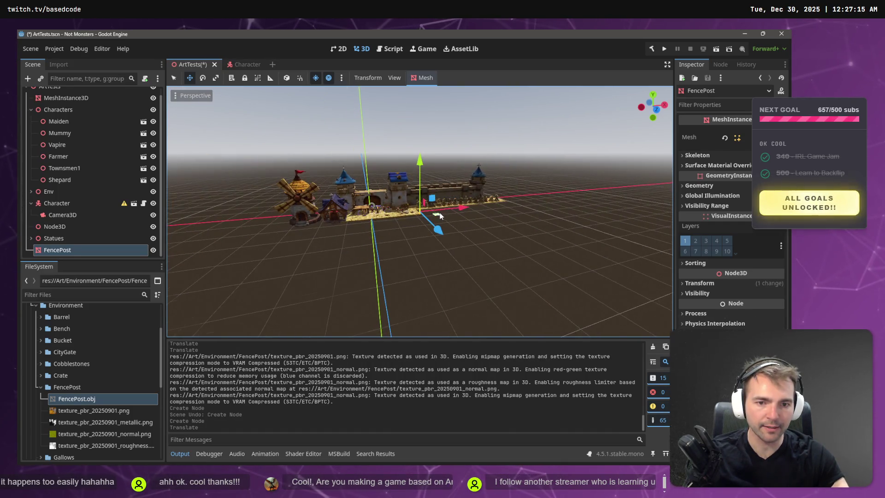
scroll(439, 217, "up", 10)
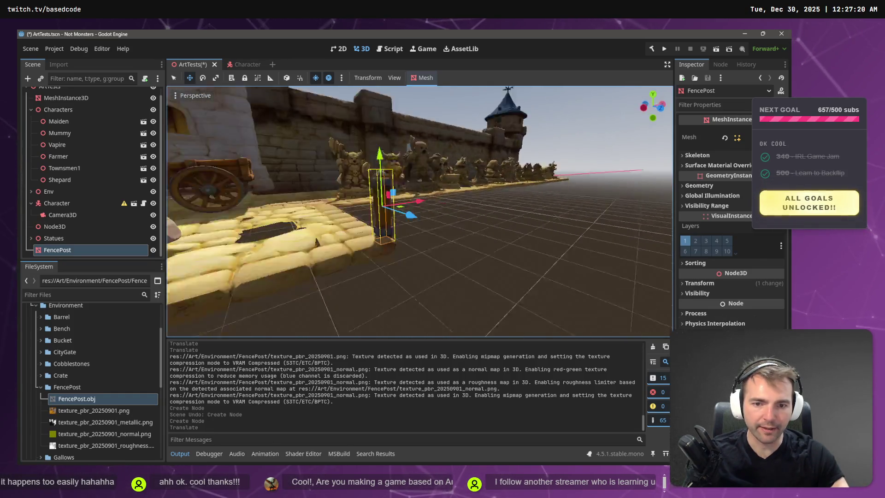
left_click_drag(393, 167, 393, 153)
mouse_move(425, 210)
left_mouse_down()
mouse_move(405, 208)
mouse_move(455, 242)
left_mouse_up()
left_click(477, 260)
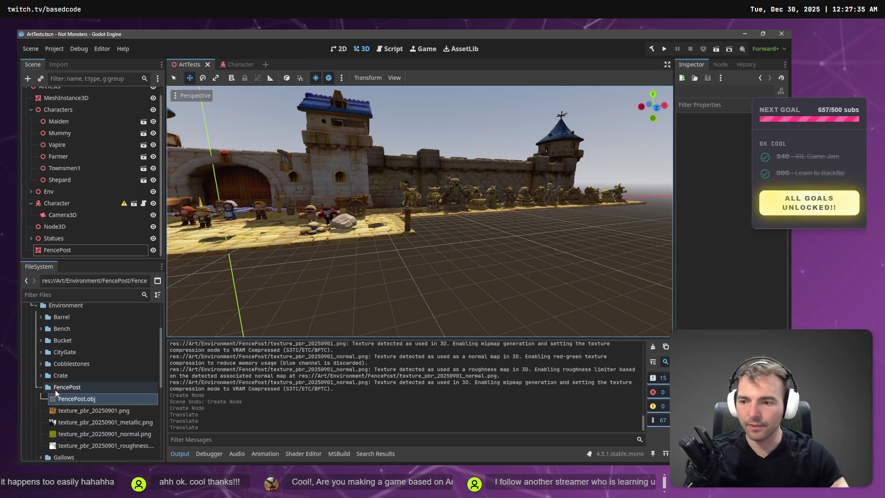
Step: Move FencePost.zip from To Process into Done, check the FencePost folder, then close Explorer
key("super+e")
left_click(330, 376)
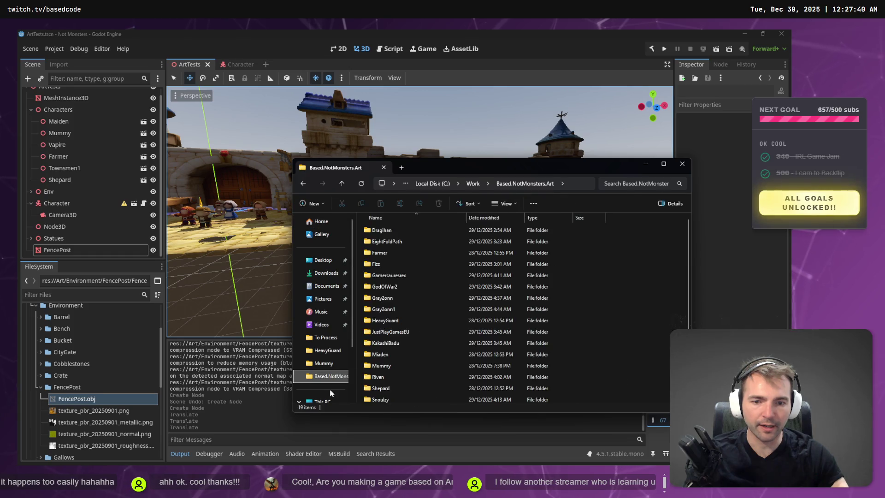
scroll(408, 276, "down", 1)
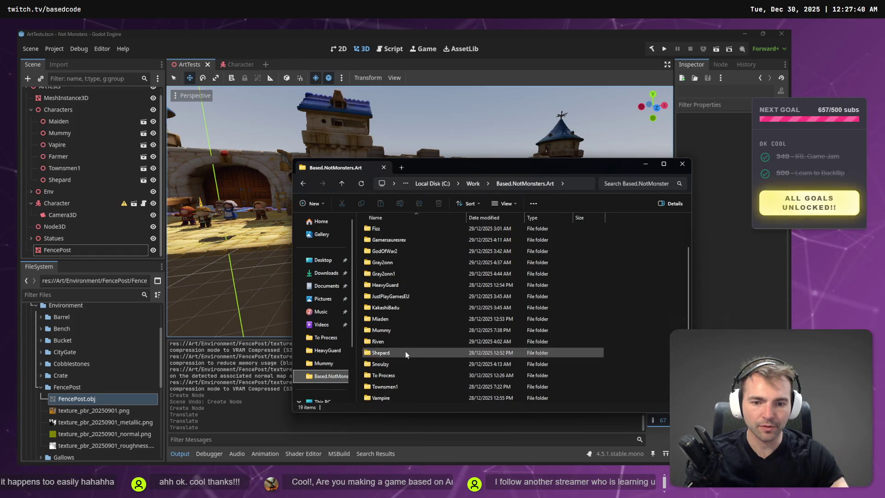
double_click(397, 379)
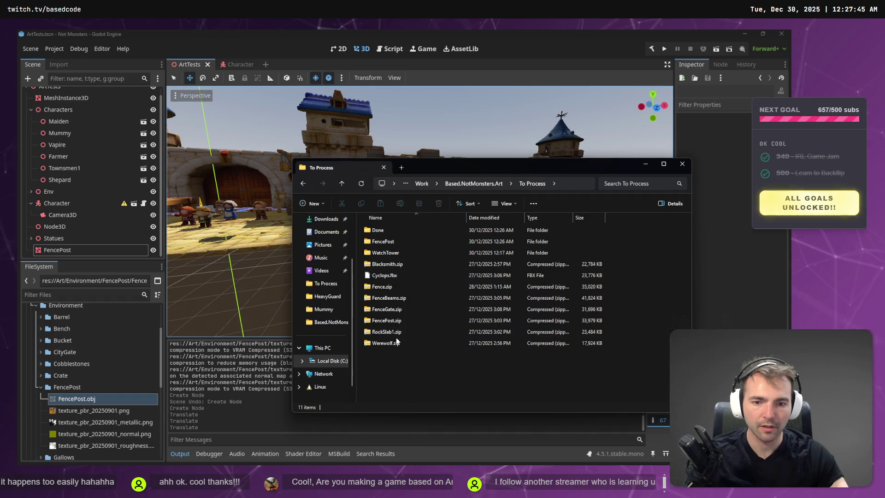
mouse_move(403, 320)
left_mouse_down()
mouse_move(380, 228)
mouse_move(395, 236)
left_mouse_up()
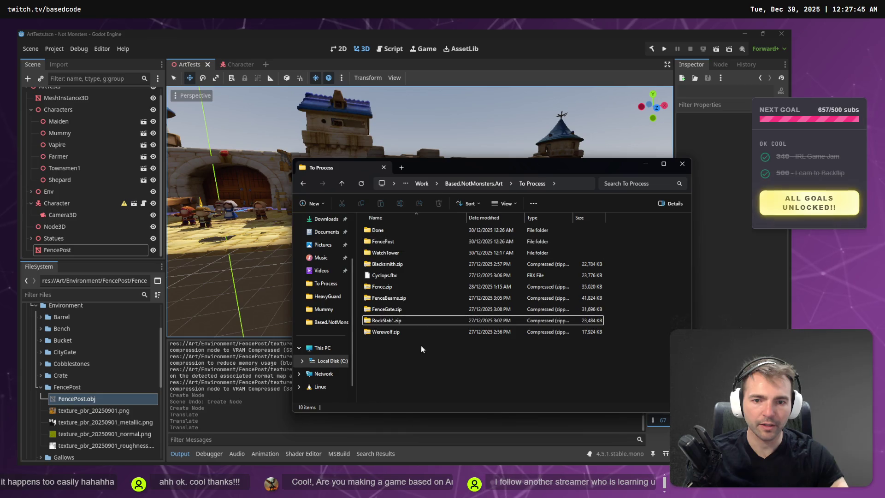
double_click(405, 242)
key("alt+Left")
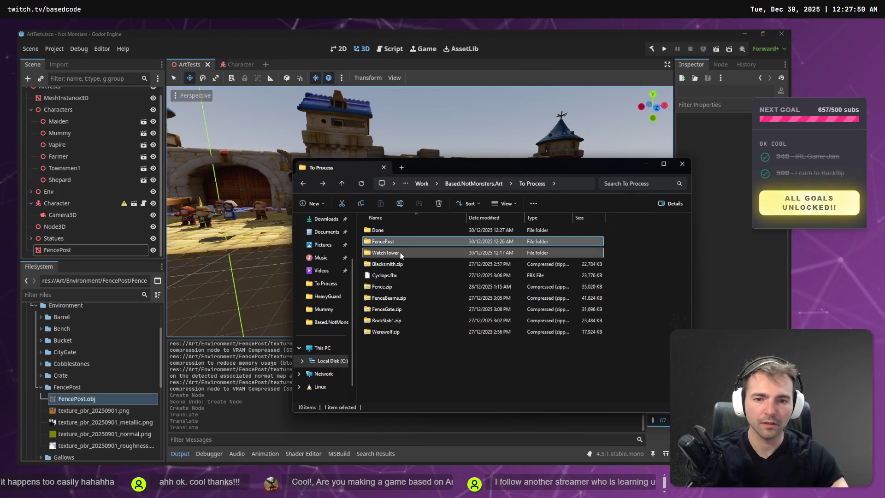
left_click(644, 165)
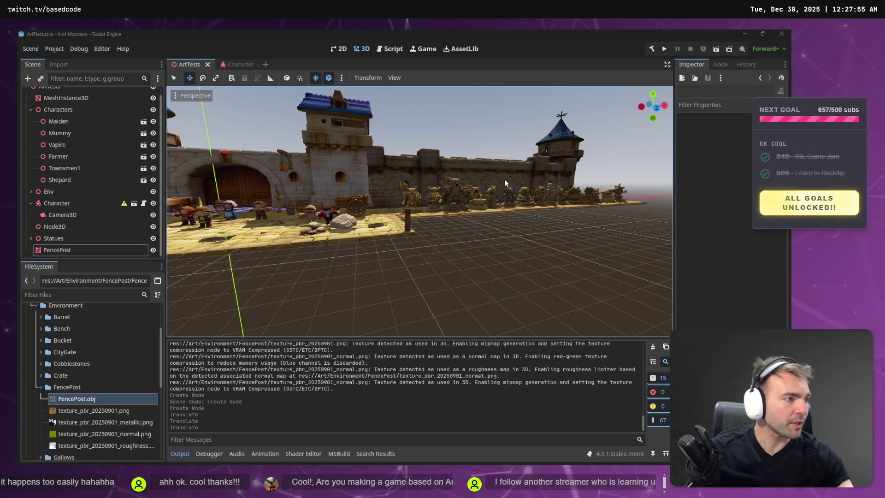
key("alt+Tab")
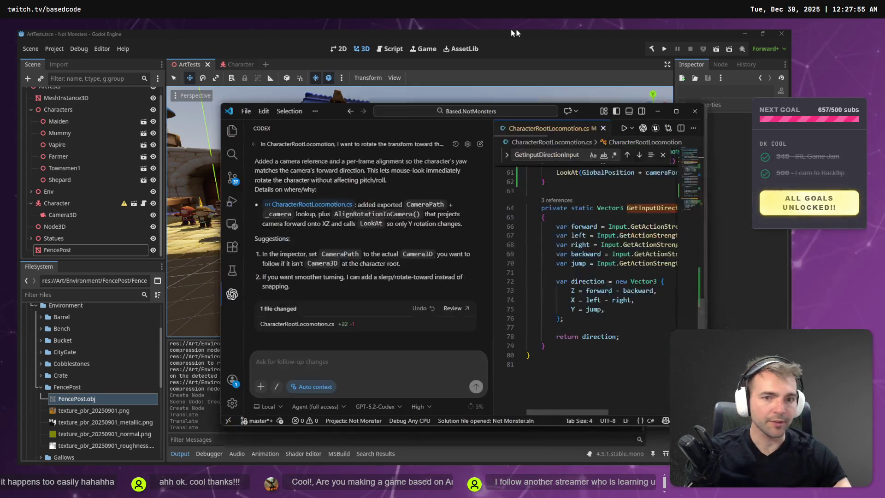
left_click(200, 328)
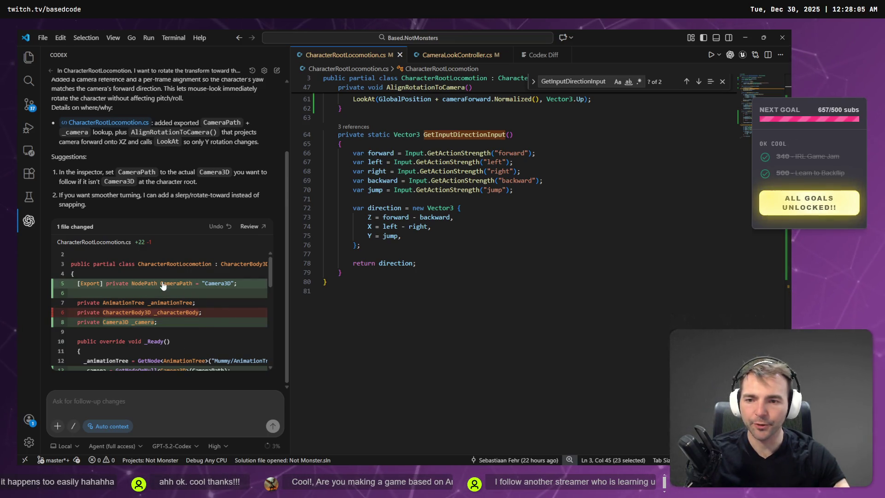
scroll(102, 293, "down", 3)
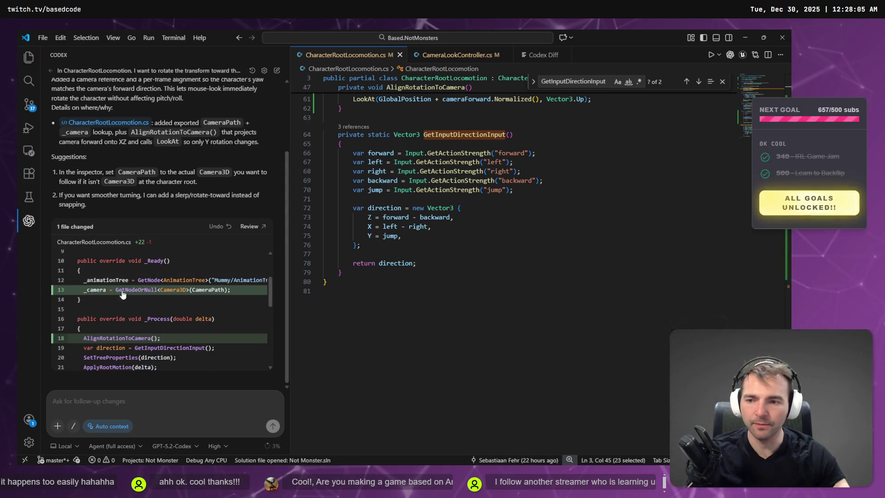
scroll(102, 293, "down", 2)
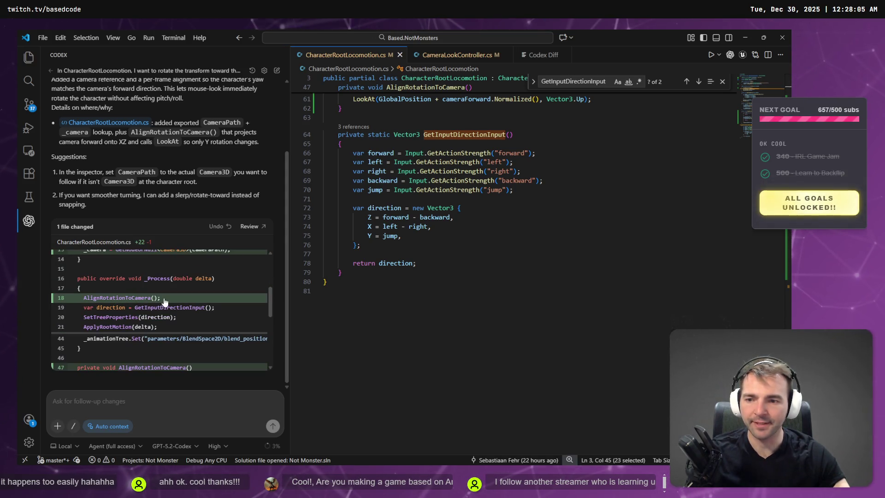
scroll(164, 301, "down", 2)
scroll(168, 305, "down", 4)
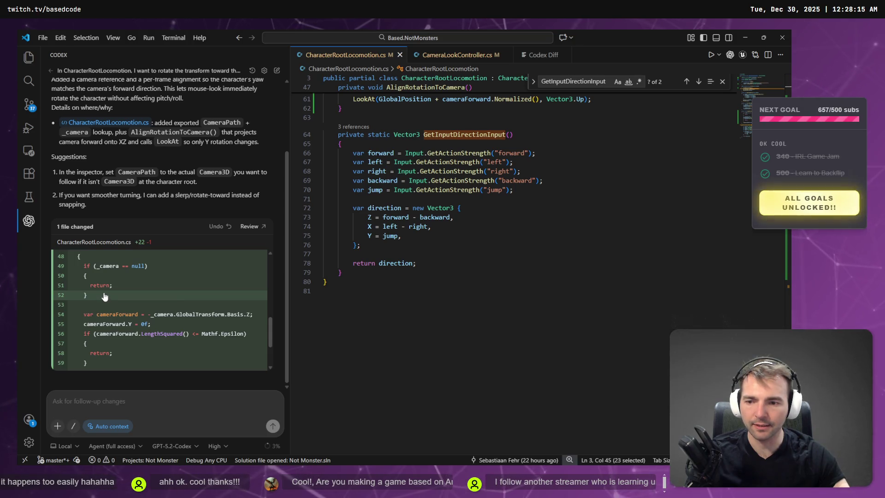
scroll(105, 296, "down", 2)
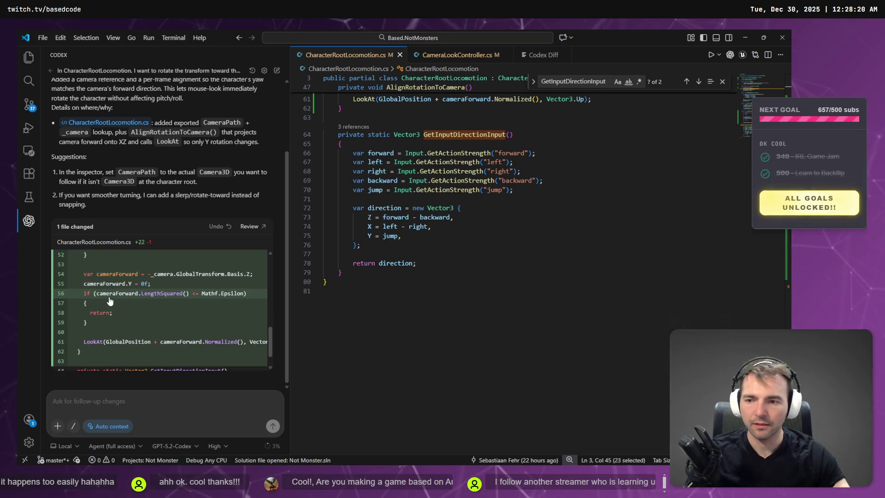
scroll(110, 302, "down", 1)
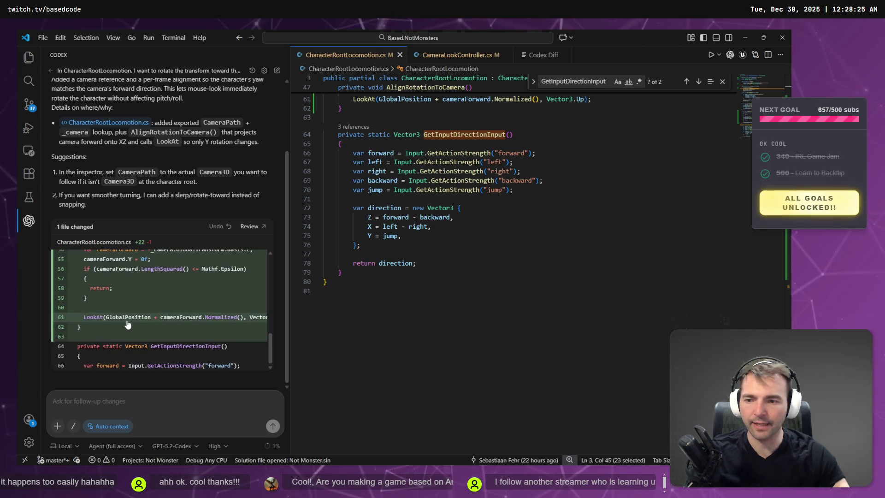
scroll(127, 325, "up", 5)
key("alt+Tab")
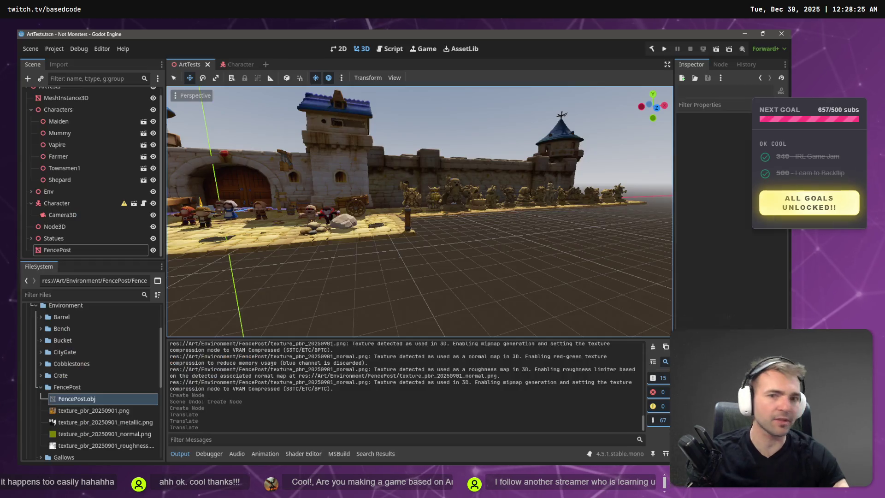
Step: Run the Character scene, walk the mummy to test its turning, then return to ArtTests
left_click(239, 65)
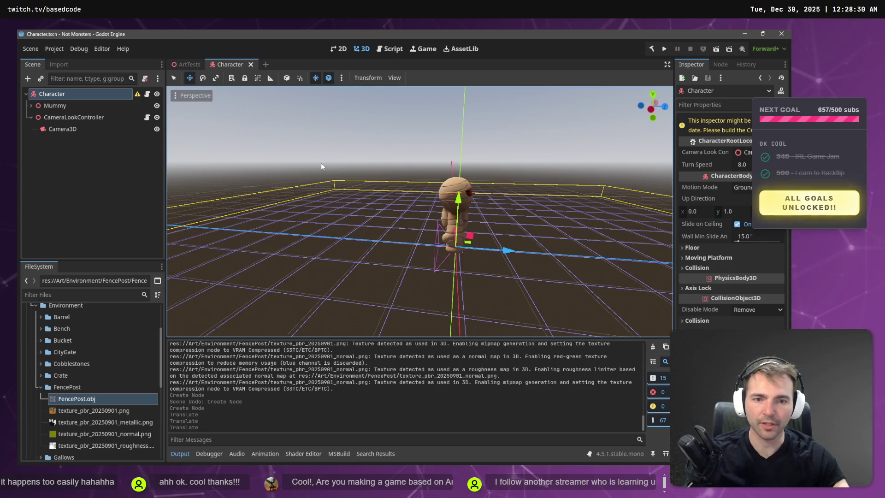
left_click_drag(475, 198, 411, 201)
key("F5")
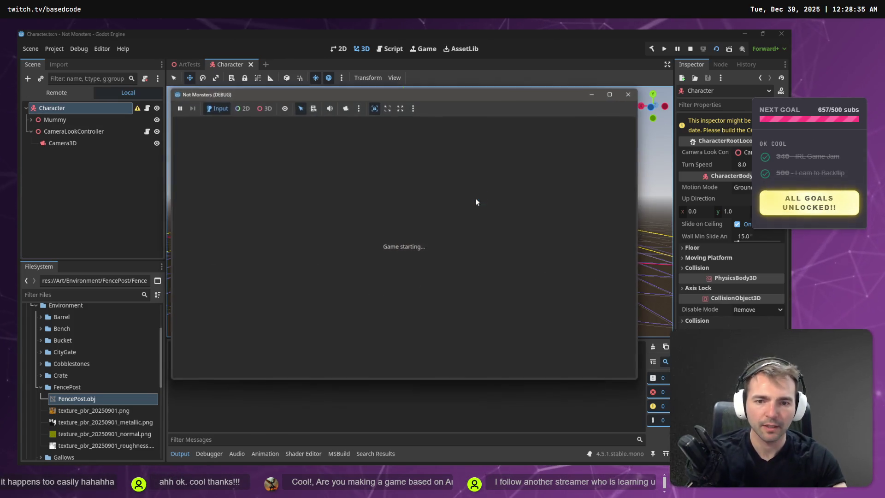
key("w")
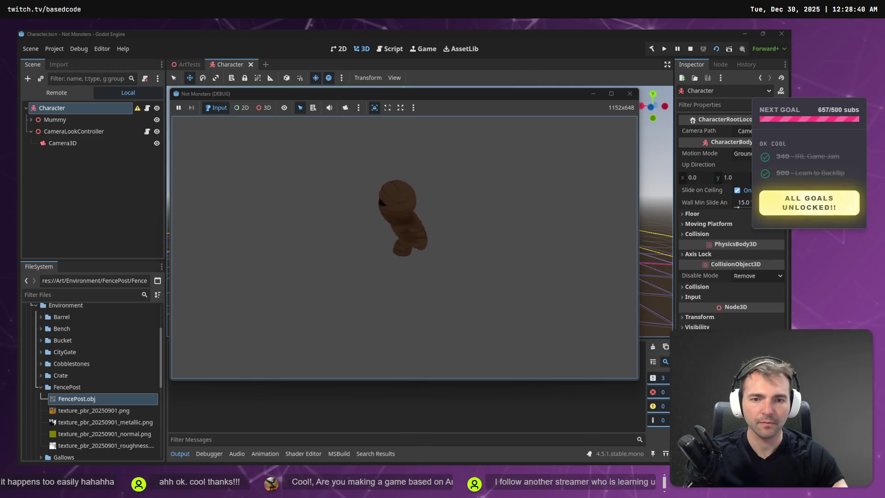
key("Escape")
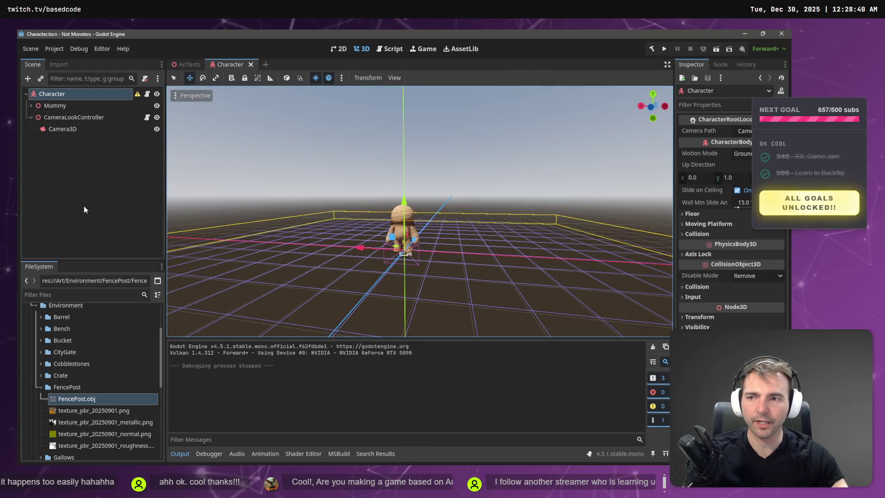
left_click(184, 65)
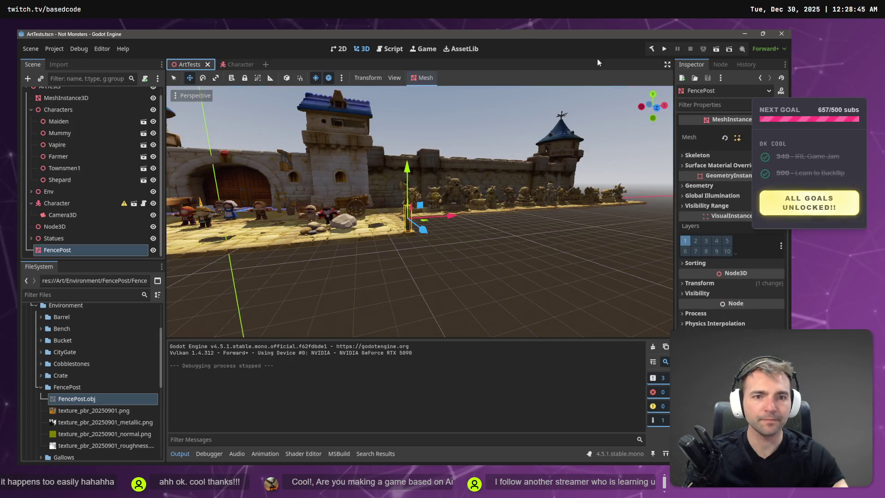
left_click(716, 49)
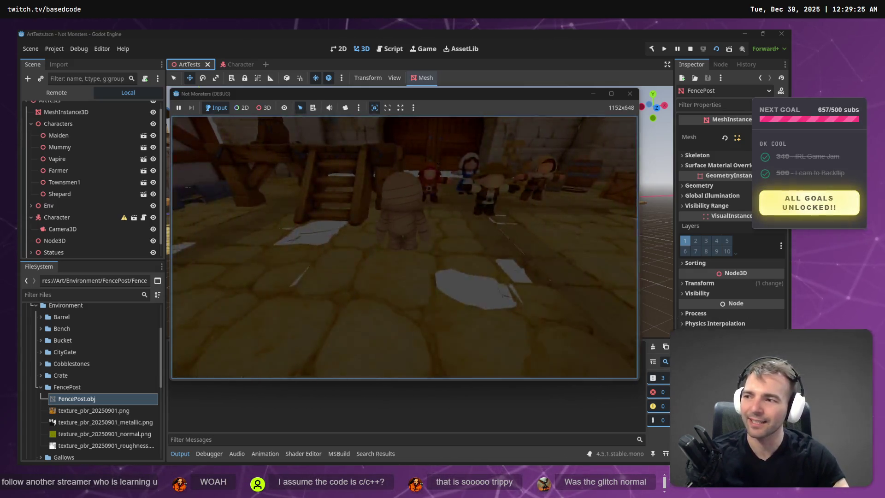
key("F8")
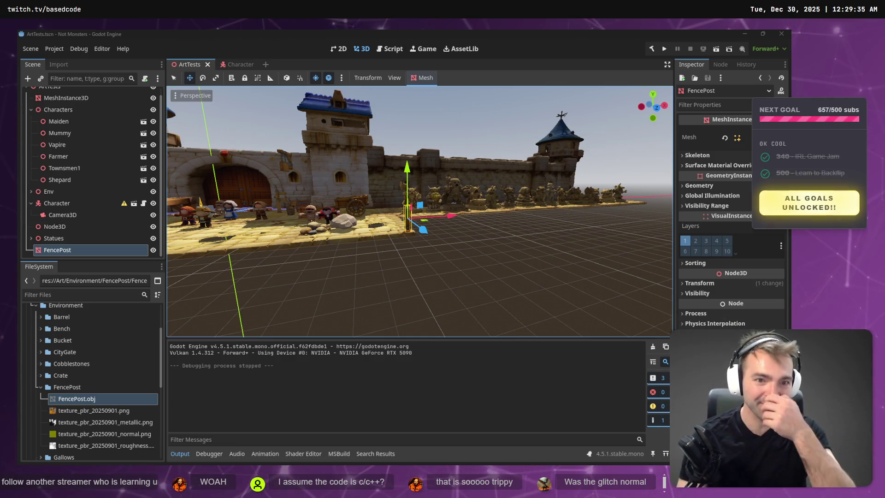
Step: Deselect the FencePost and fly past the statues, castle wall, mummy, vampire and maiden
left_click(446, 257)
key("w")
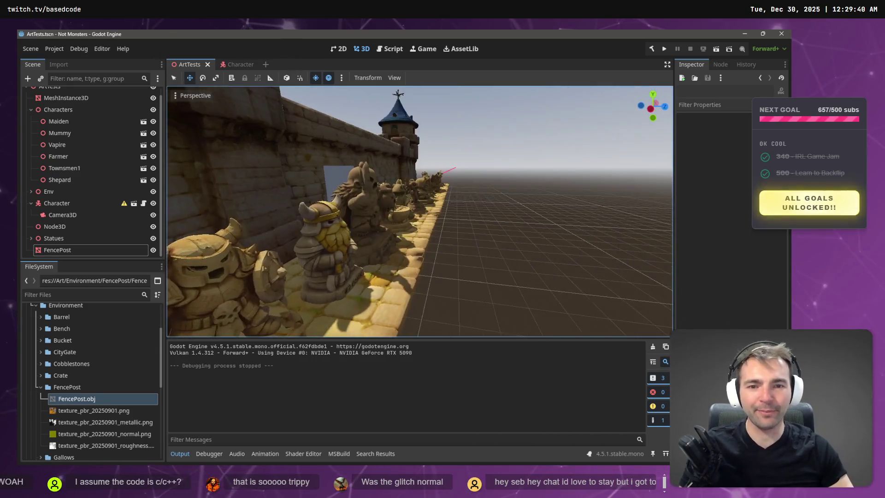
key("d")
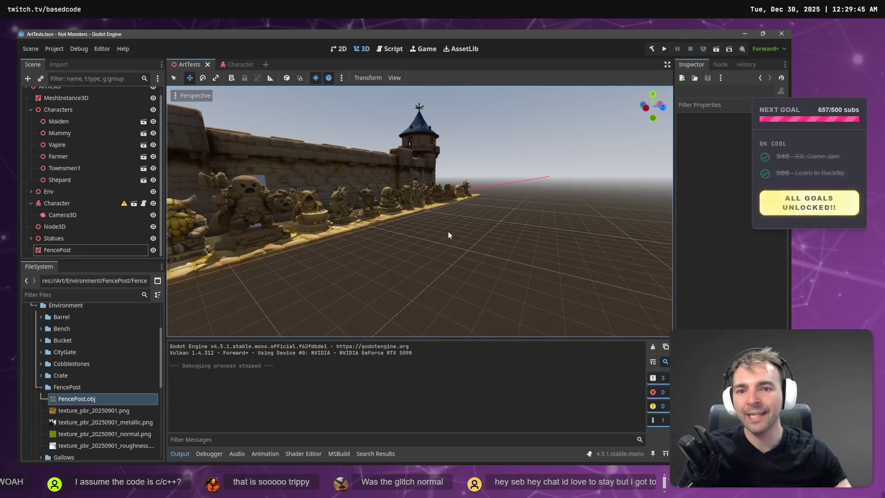
right_click(500, 215)
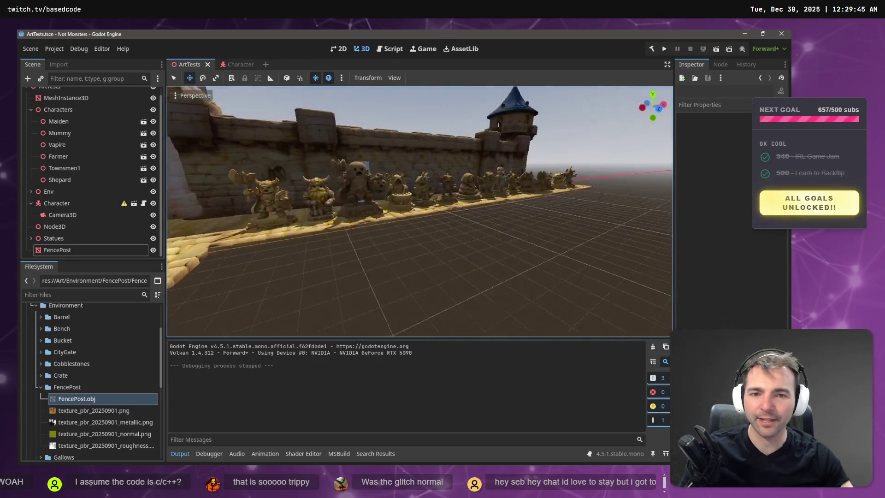
key("w")
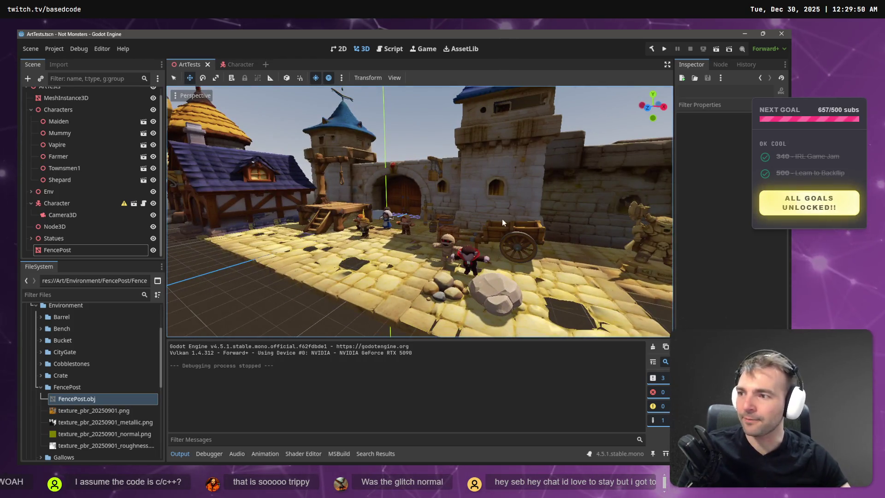
right_click(502, 219)
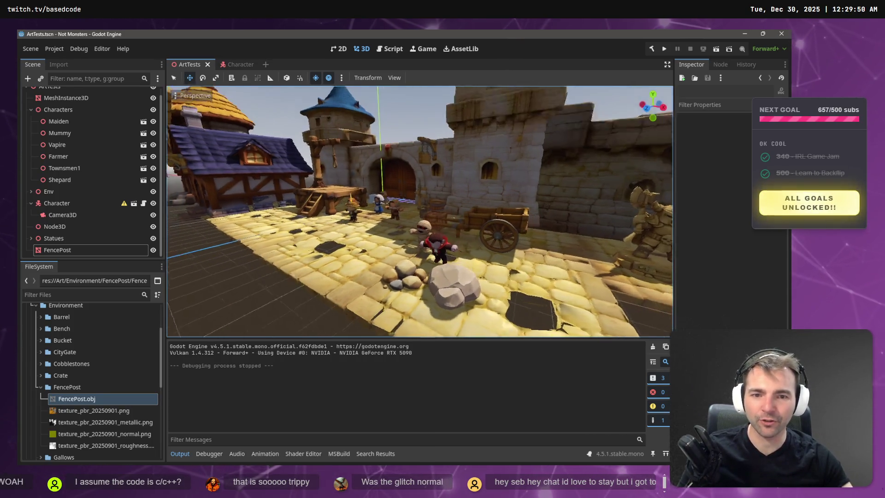
key("w")
key("s")
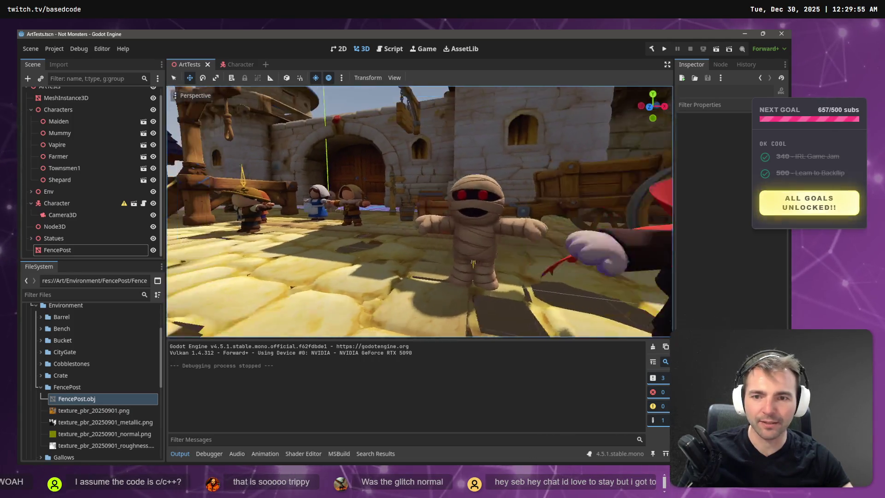
key("d")
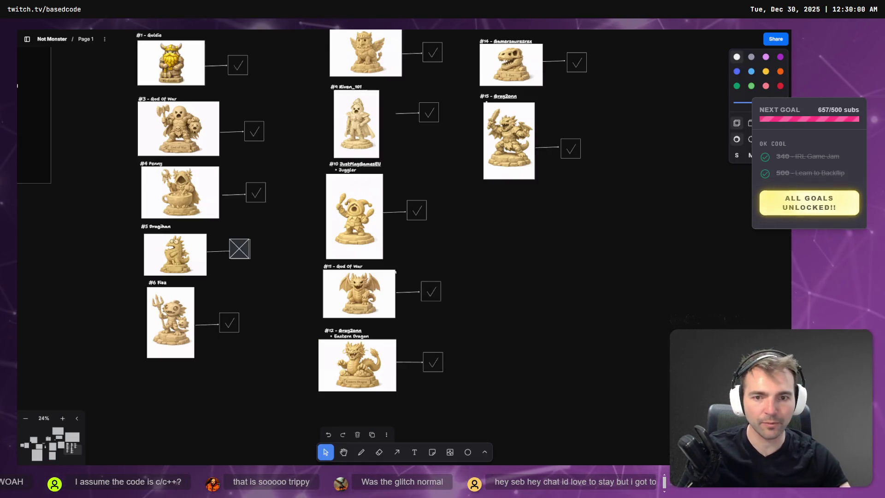
Step: Zoom to the Not Monsters title slide, check its pitch bullets, then scroll to Visual Style
scroll(584, 243, "down", 10)
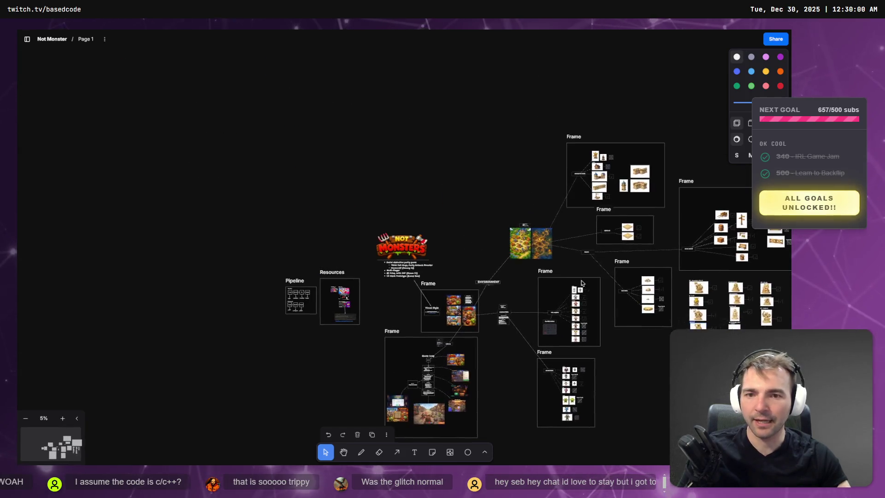
left_click(401, 247)
key("shift+2")
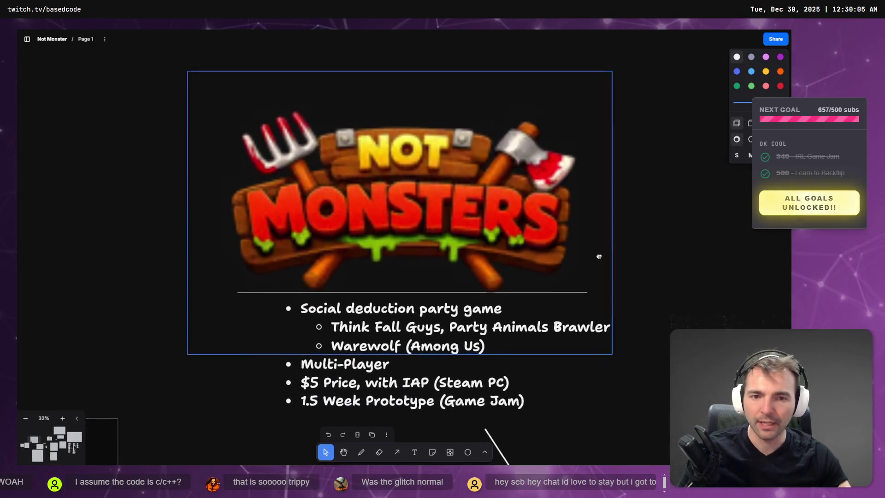
left_click_drag(599, 256, 562, 262)
left_click(544, 367)
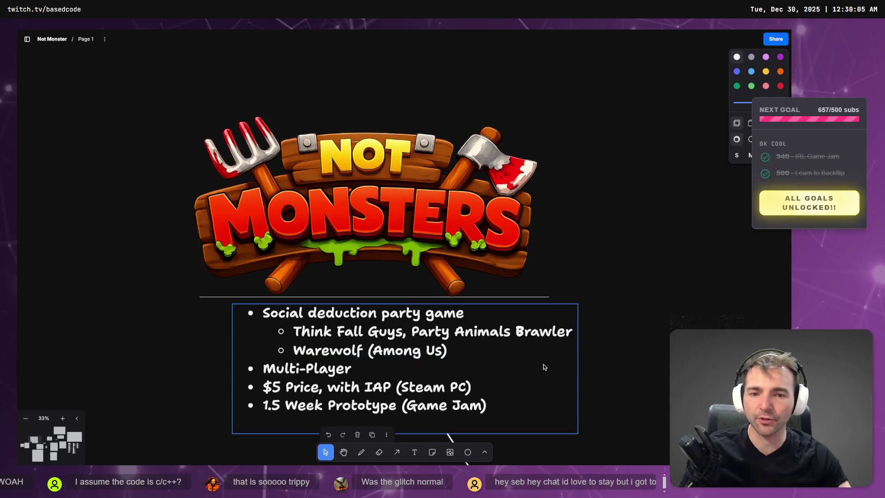
left_click(629, 361)
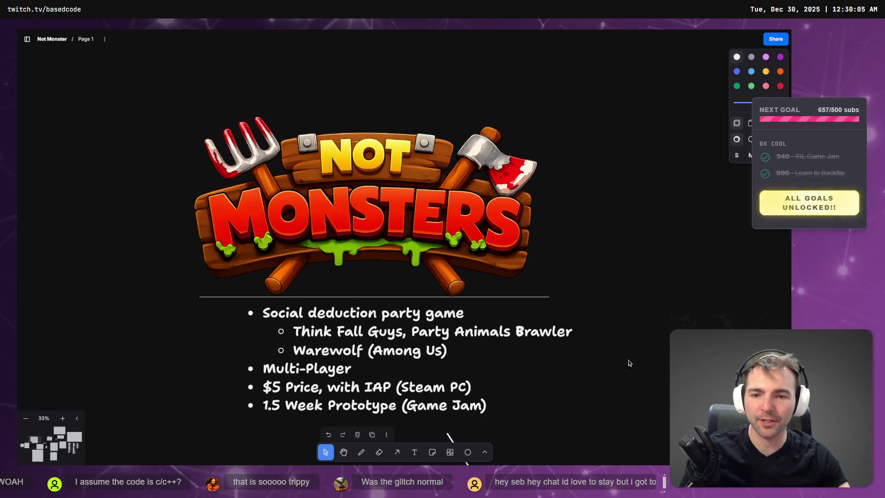
scroll(629, 361, "down", 3)
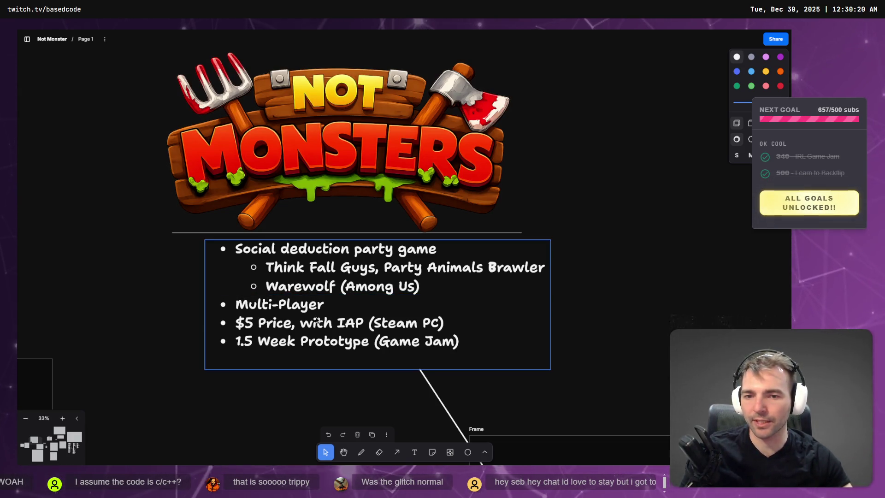
scroll(497, 260, "down", 10)
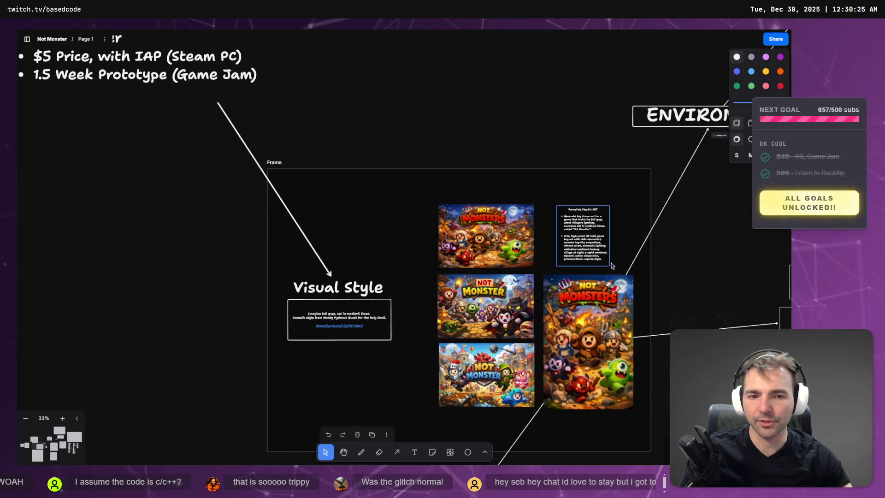
Step: Zoom into the key art, then browse Game Loop screenshots from main menu to night phase
scroll(359, 115, "up", 5)
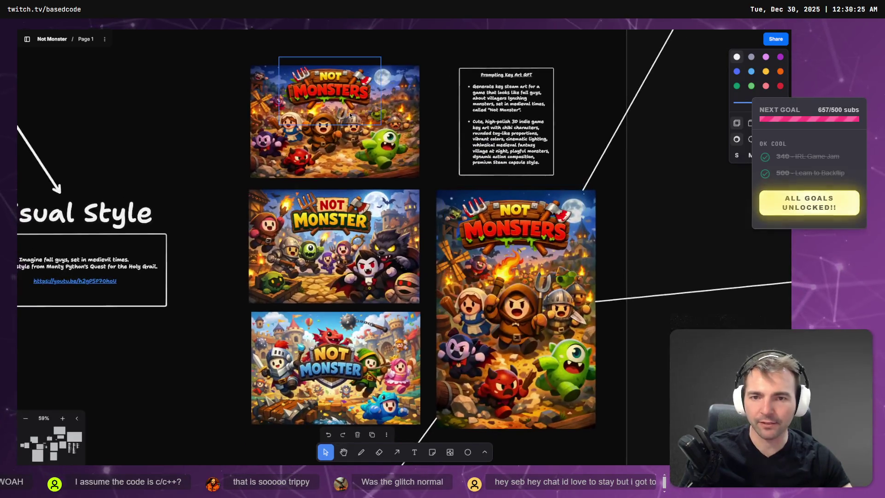
scroll(661, 407, "down", 9)
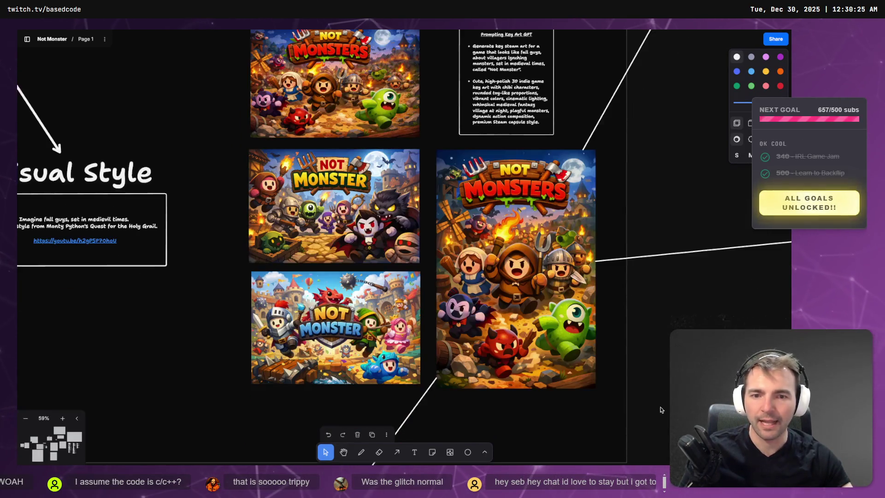
scroll(551, 413, "down", 6)
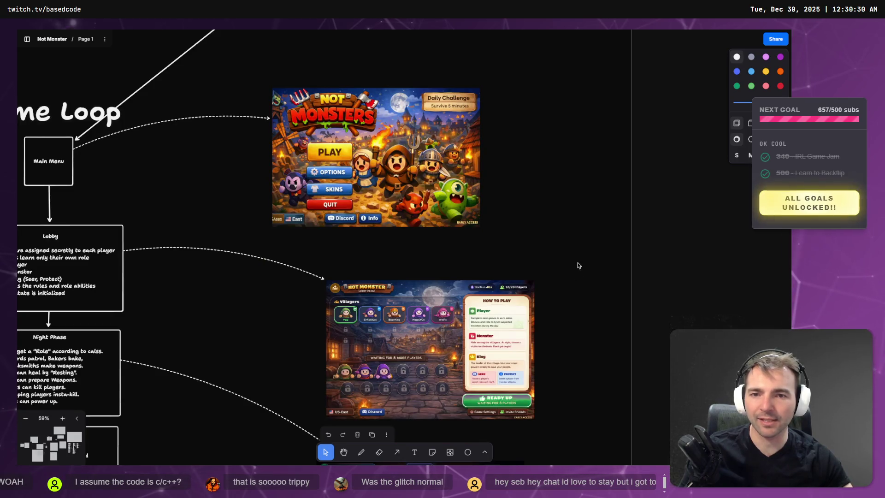
left_click(349, 95)
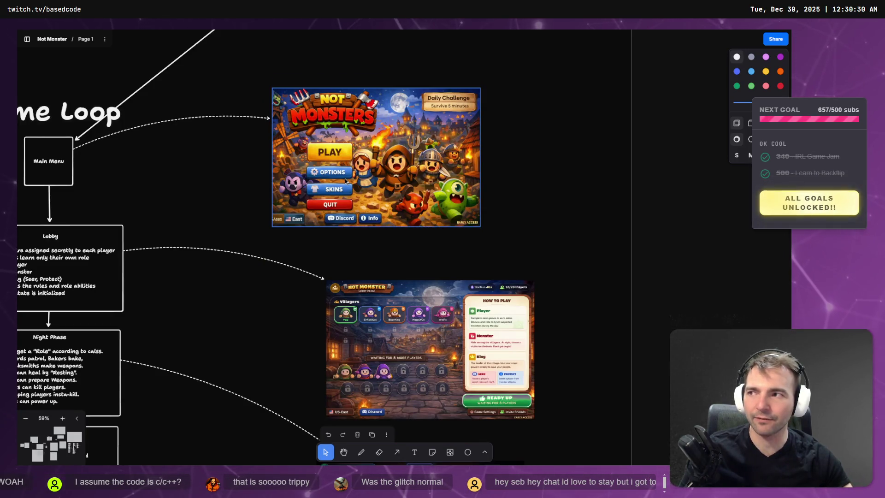
scroll(392, 208, "up", 2)
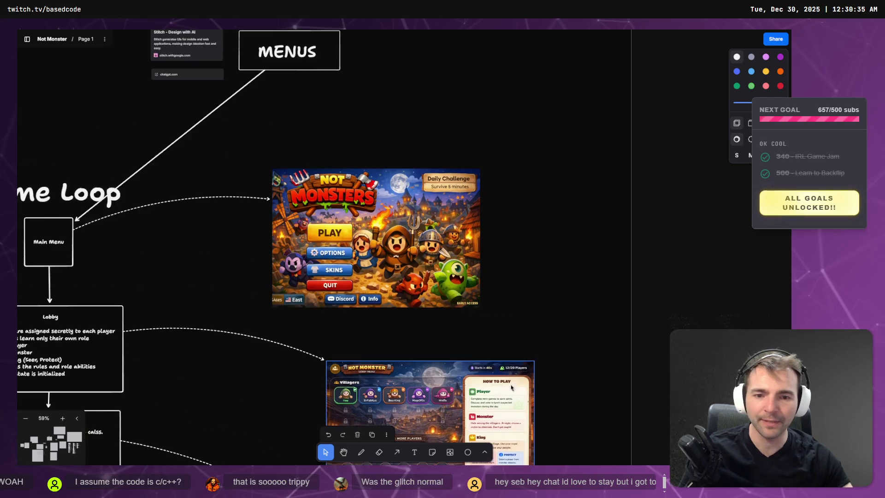
scroll(443, 221, "up", 2)
scroll(443, 222, "up", 5)
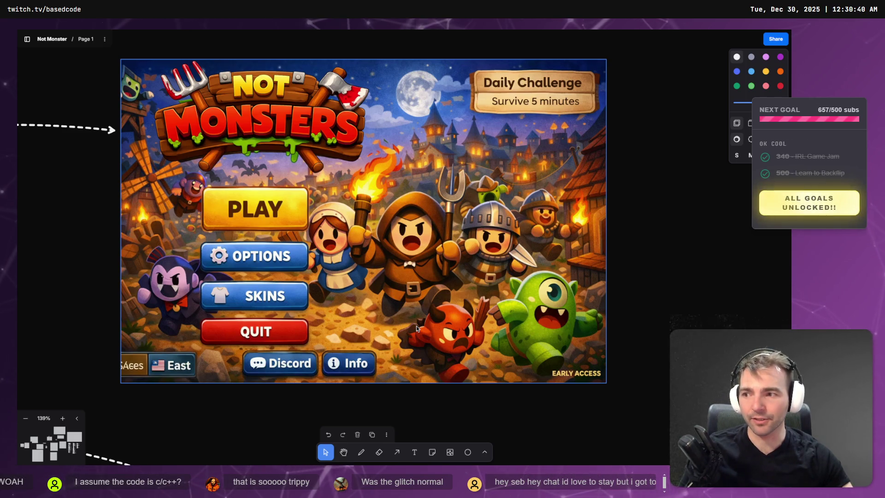
scroll(408, 367, "down", 10)
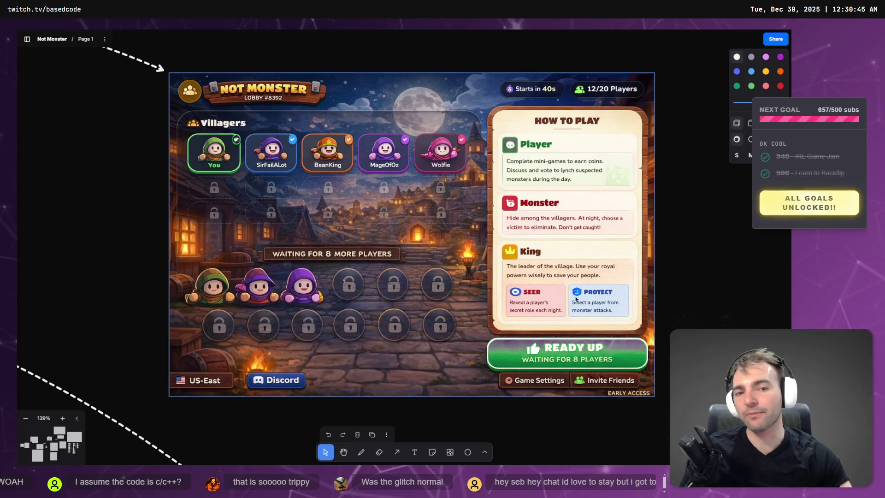
scroll(479, 237, "down", 10)
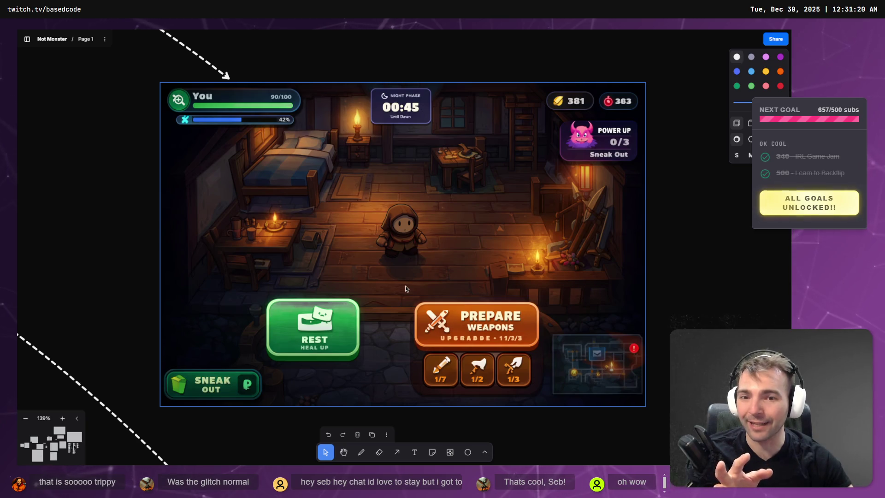
Step: Deselect the night-phase screenshot and scroll down to the Bring out your "Dead" mockup
left_click(551, 437)
scroll(548, 416, "down", 2)
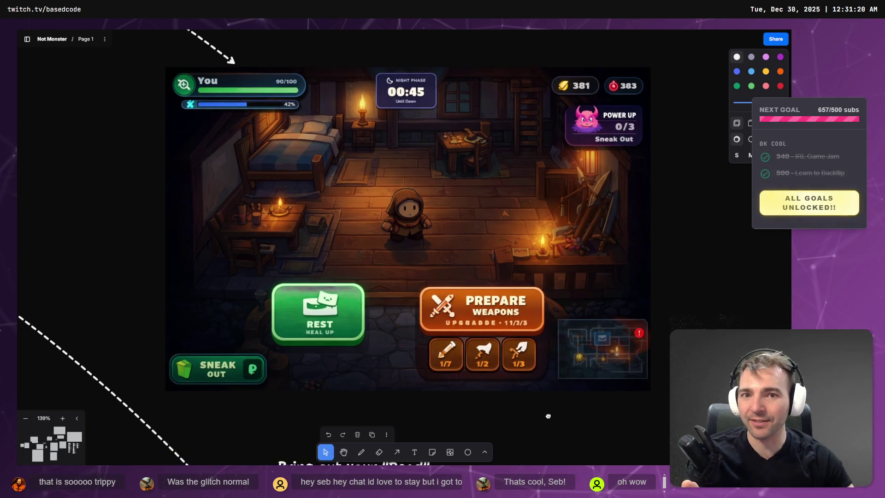
scroll(438, 83, "down", 10)
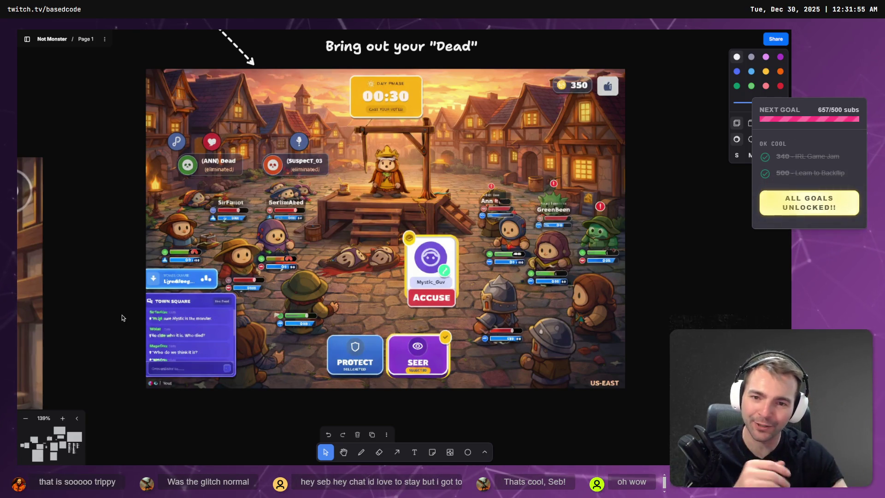
Step: Select the village combat screenshot, pan around it and nudge it down and right
left_click(375, 353)
scroll(374, 352, "left", 2)
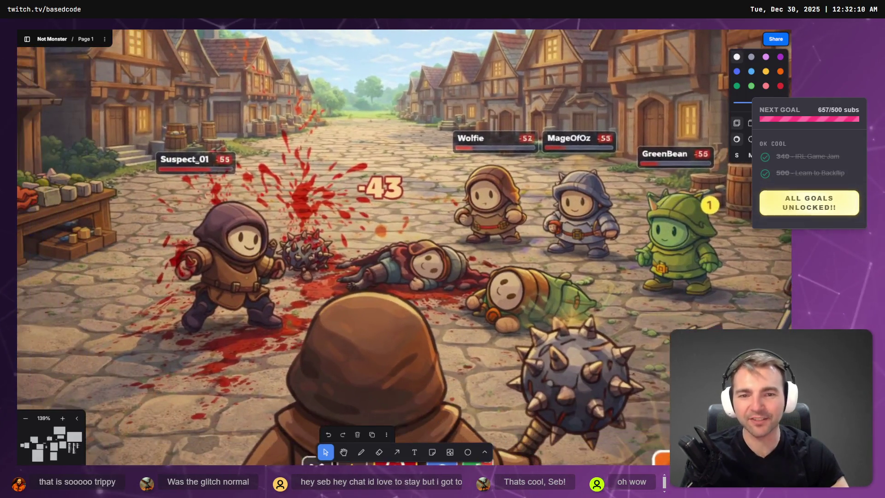
scroll(585, 192, "down", 2)
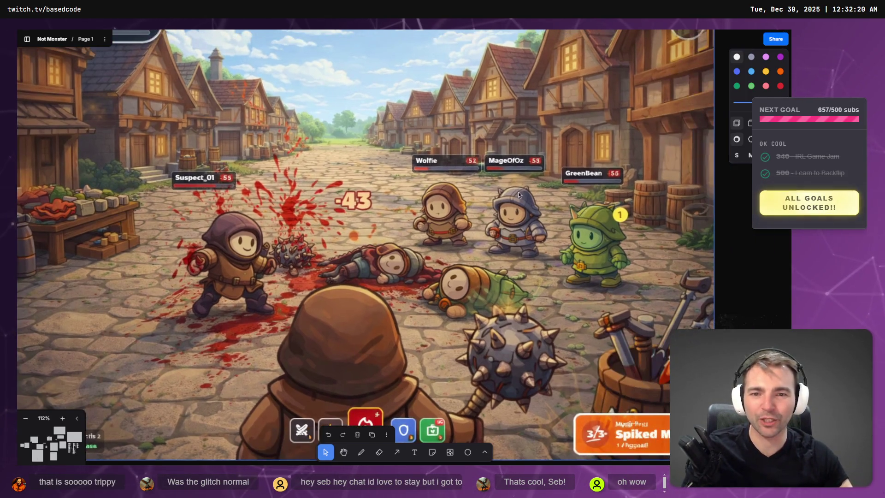
scroll(569, 181, "right", 2)
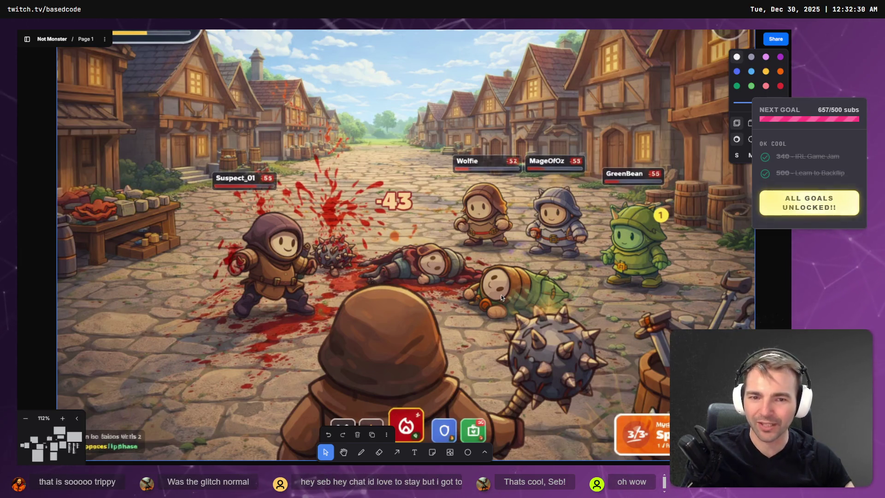
scroll(417, 276, "right", 1)
scroll(418, 275, "down", 2)
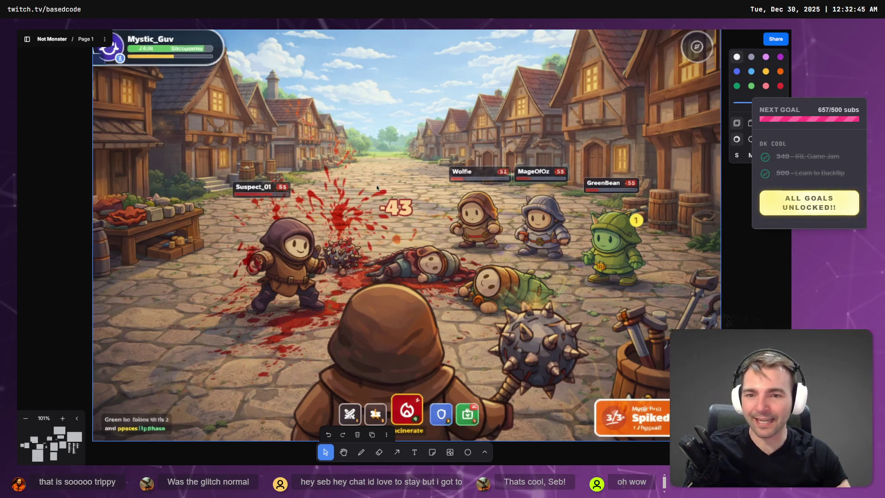
left_click_drag(360, 175, 371, 206)
Step: Deselect the combat image and move over to the Villagers Win and Game Over screens
scroll(354, 190, "down", 5)
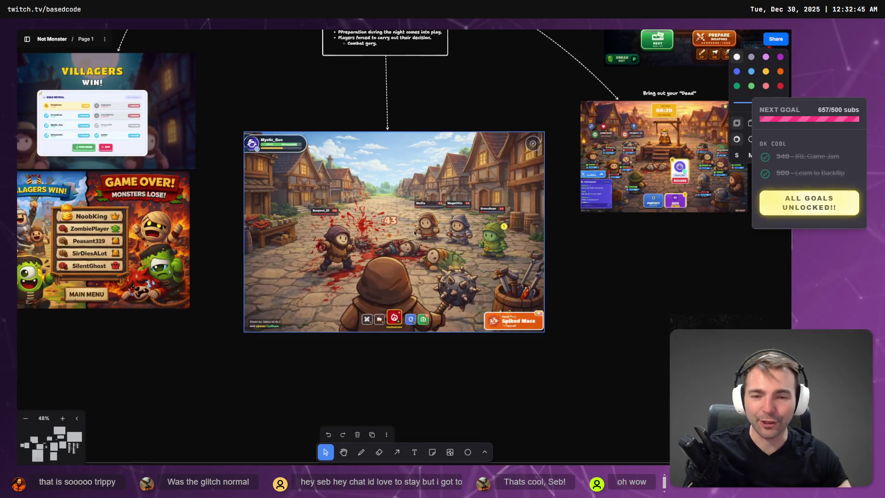
scroll(415, 225, "up", 3)
scroll(415, 225, "up", 1)
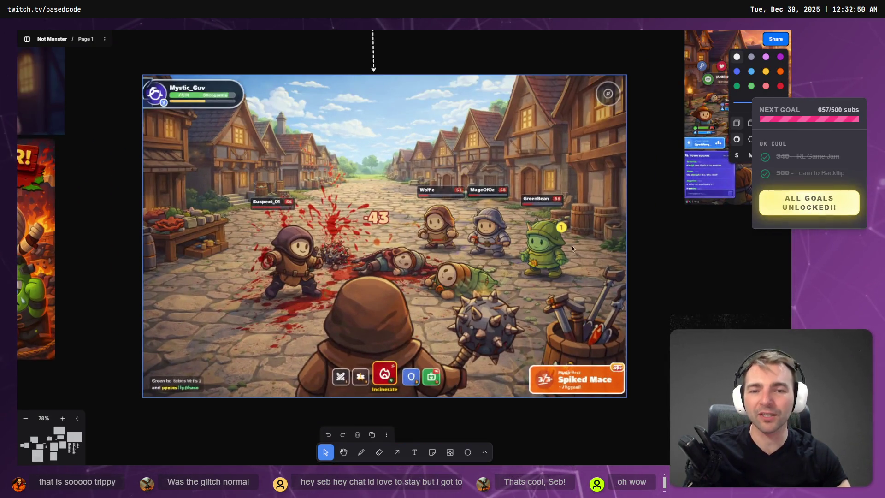
left_click(104, 190)
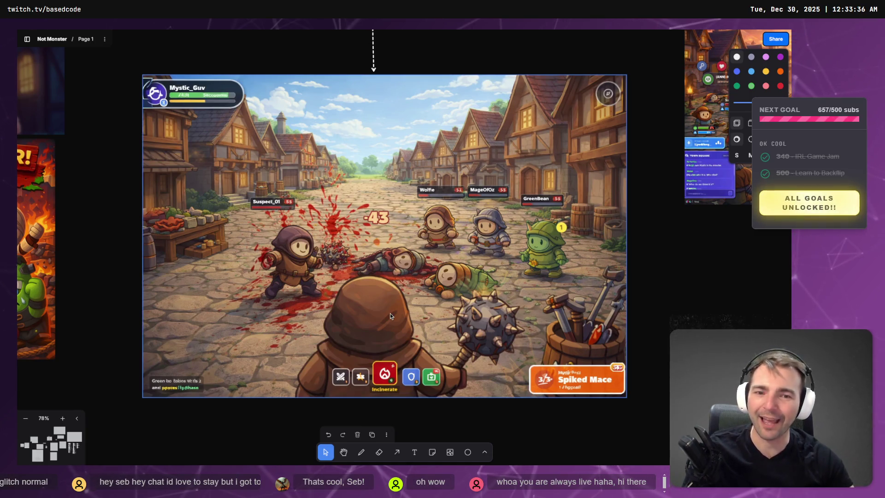
scroll(463, 125, "left", 10)
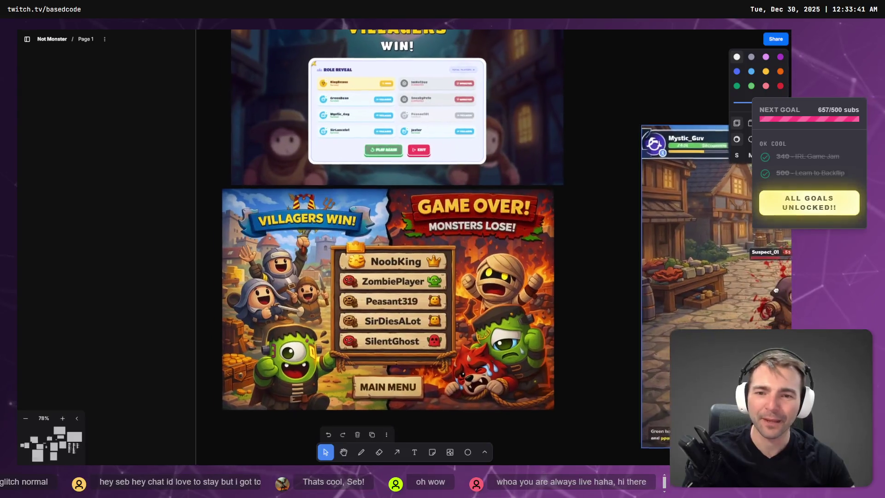
Step: Zoom out past the Game Loop flowchart, then zoom back in on the four Not Monsters key art variants
scroll(477, 295, "right", 5)
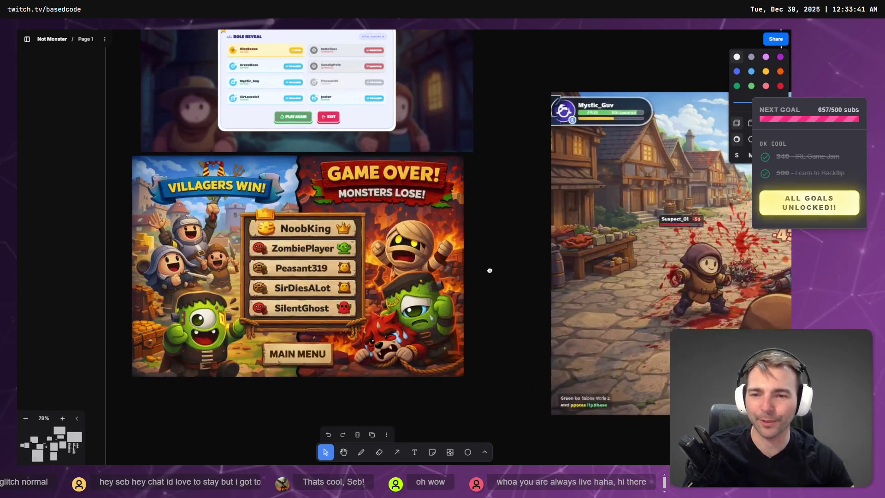
scroll(416, 275, "down", 5)
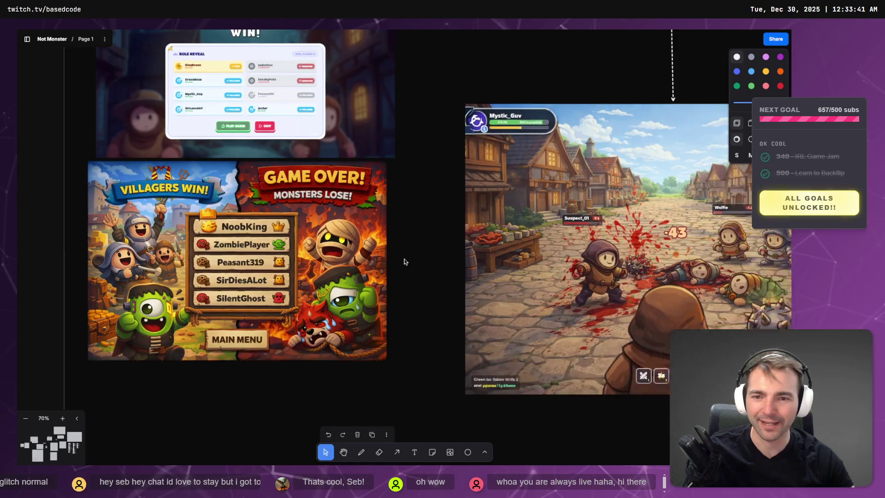
scroll(414, 250, "right", 5)
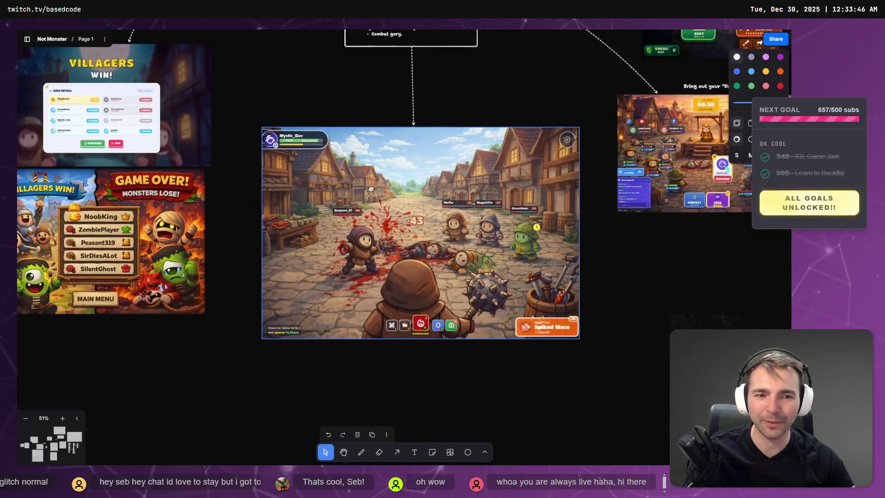
scroll(434, 277, "down", 5)
scroll(434, 306, "up", 4)
scroll(434, 306, "up", 5)
scroll(439, 279, "up", 4)
scroll(472, 335, "right", 3)
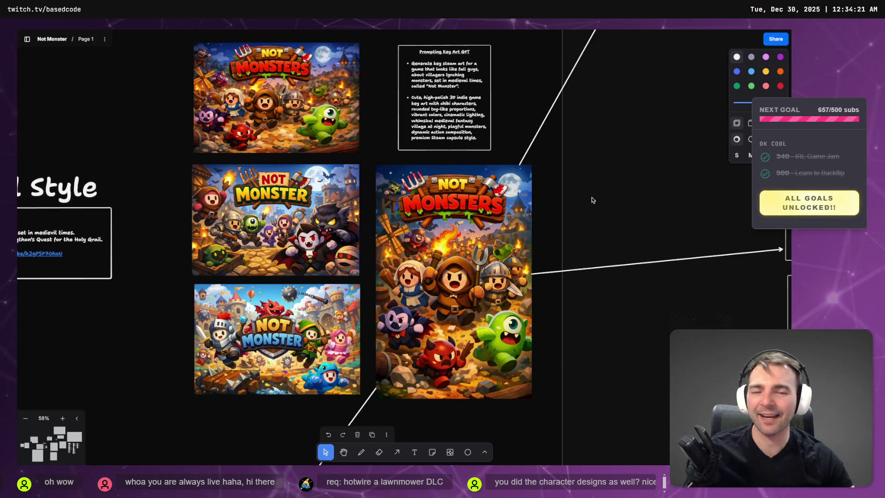
Step: Zoom out to 25% toward the Villagers frame, then switch to CharacterRootLocomotion.cs in VS Code
scroll(576, 197, "down", 2)
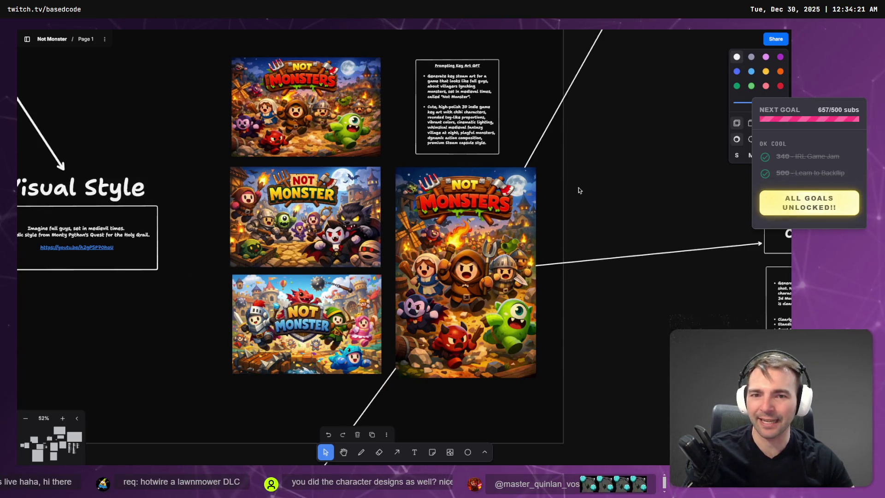
scroll(580, 190, "down", 5)
scroll(608, 186, "right", 5)
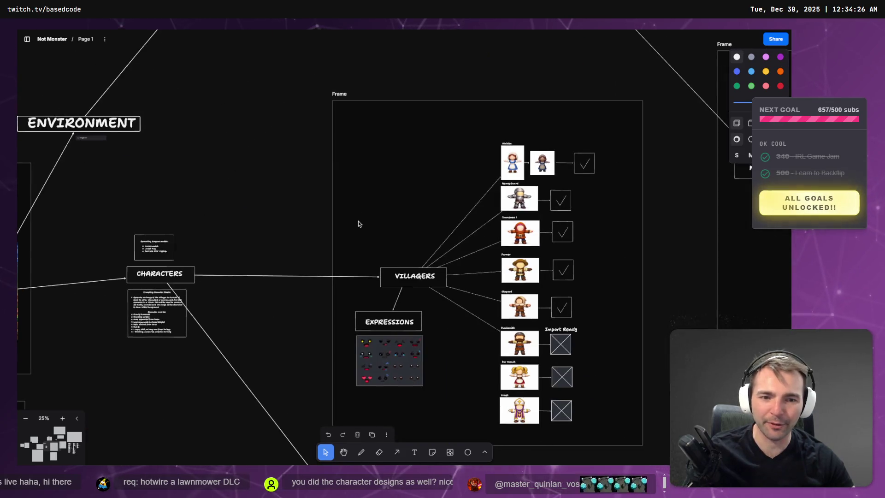
scroll(358, 224, "right", 5)
scroll(358, 224, "down", 2)
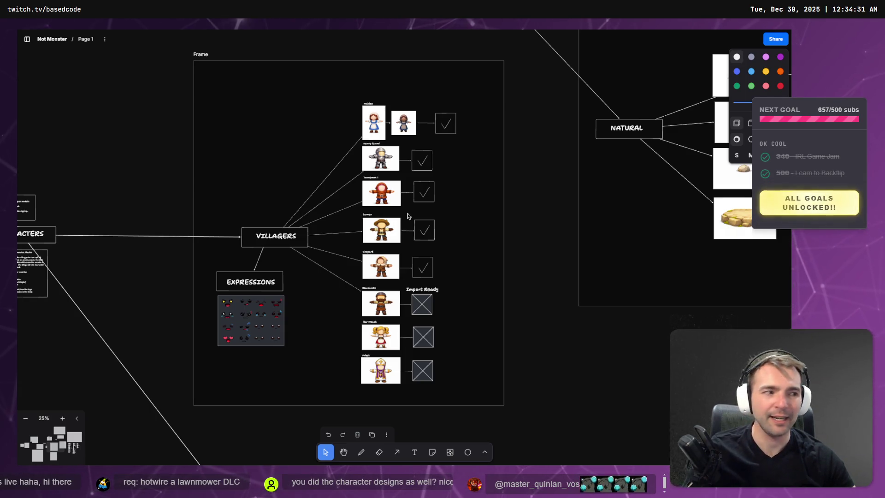
key("alt+Tab")
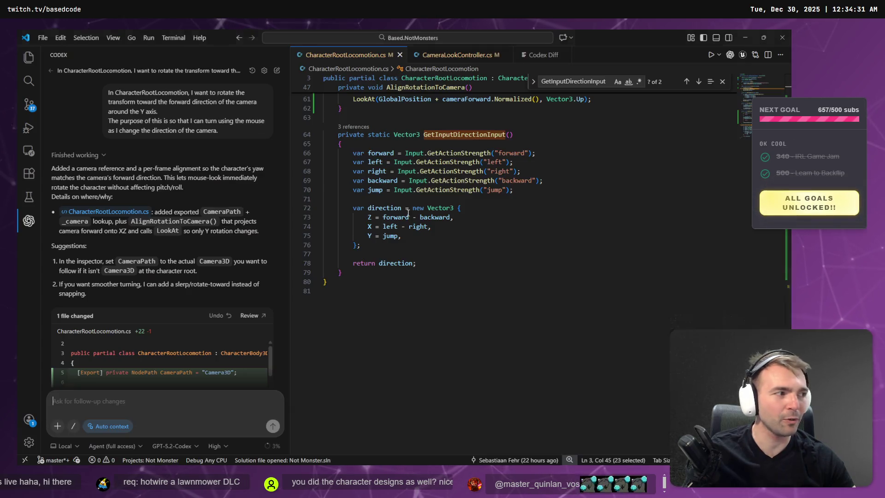
scroll(222, 197, "down", 5)
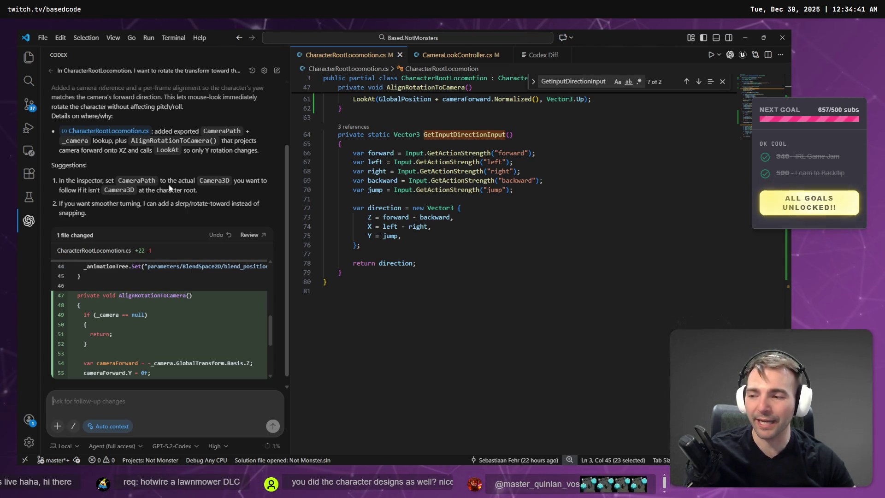
key("alt+Tab")
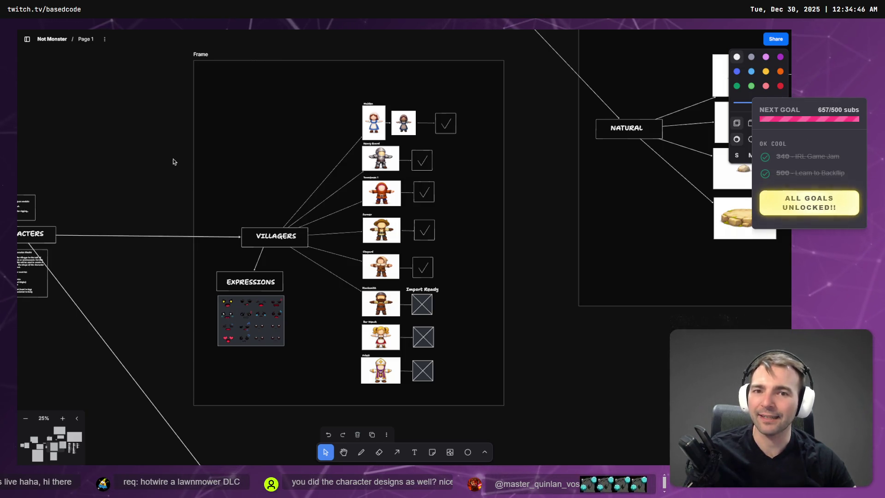
key("alt+Tab")
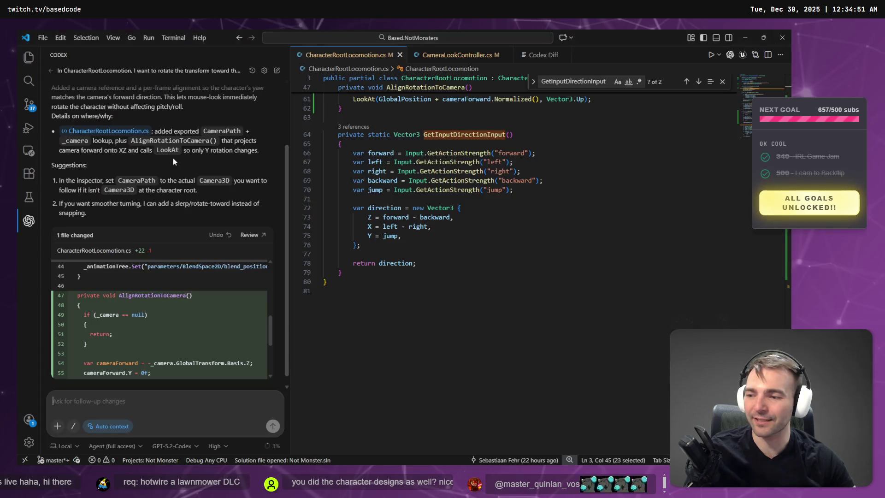
key("alt+Tab")
scroll(257, 191, "down", 5)
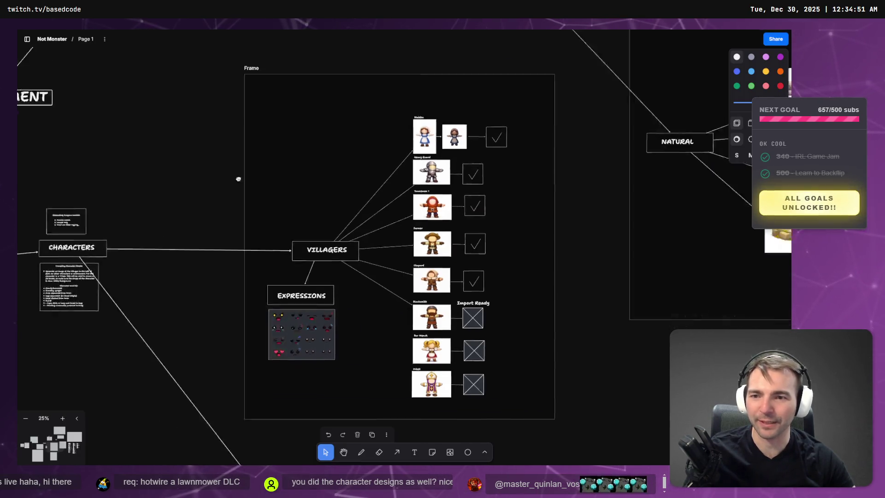
scroll(385, 189, "left", 10)
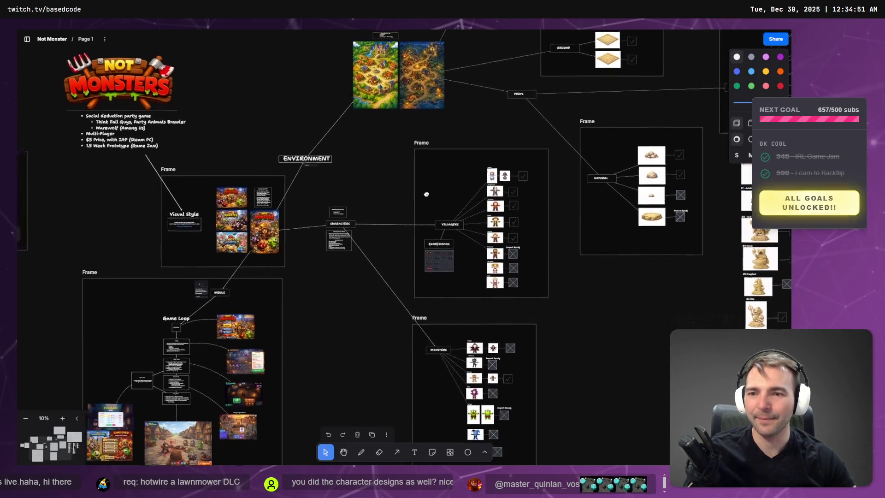
scroll(452, 270, "up", 5)
scroll(453, 270, "up", 2)
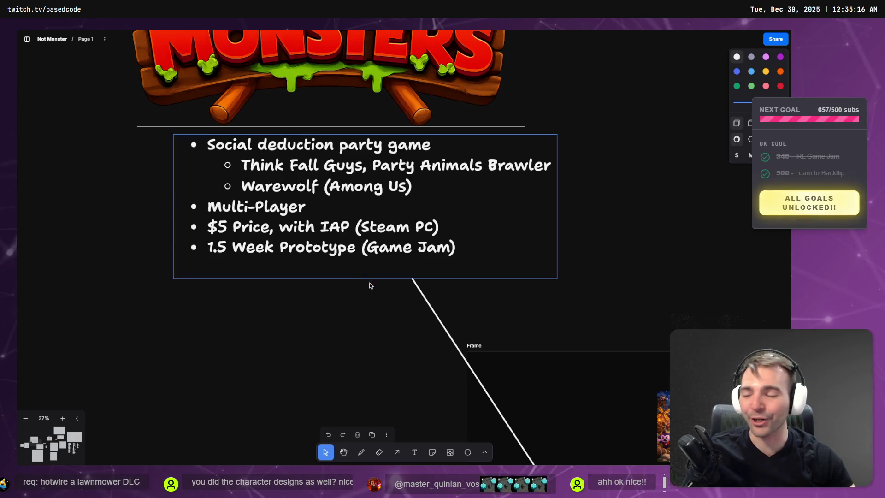
scroll(338, 316, "down", 1)
scroll(383, 308, "up", 2)
scroll(391, 316, "down", 5)
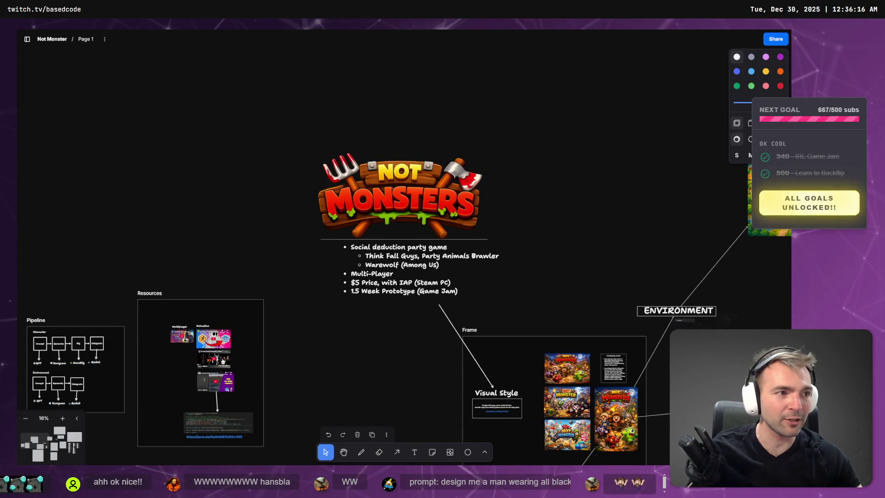
key("alt+Tab")
mouse_move(261, 284)
left_mouse_down()
mouse_move(221, 281)
mouse_move(234, 288)
mouse_move(296, 281)
mouse_move(244, 268)
mouse_move(326, 245)
mouse_move(228, 253)
left_mouse_up()
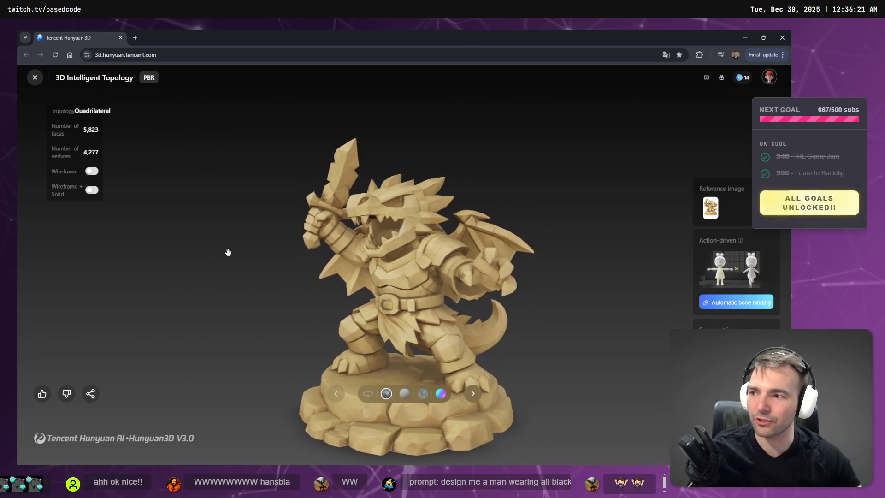
key("alt+Tab")
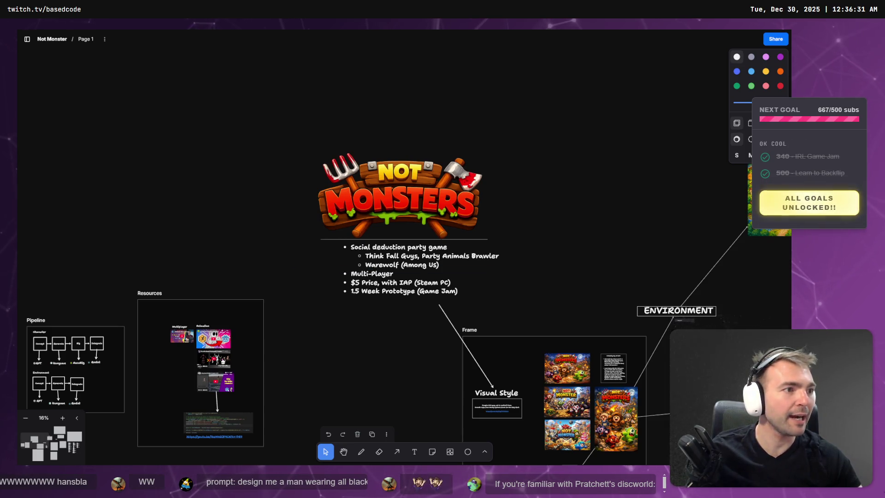
Step: Search Google Images for 'nac mac feegle' in a maximized browser window
type("nac mac feegle")
key("Return")
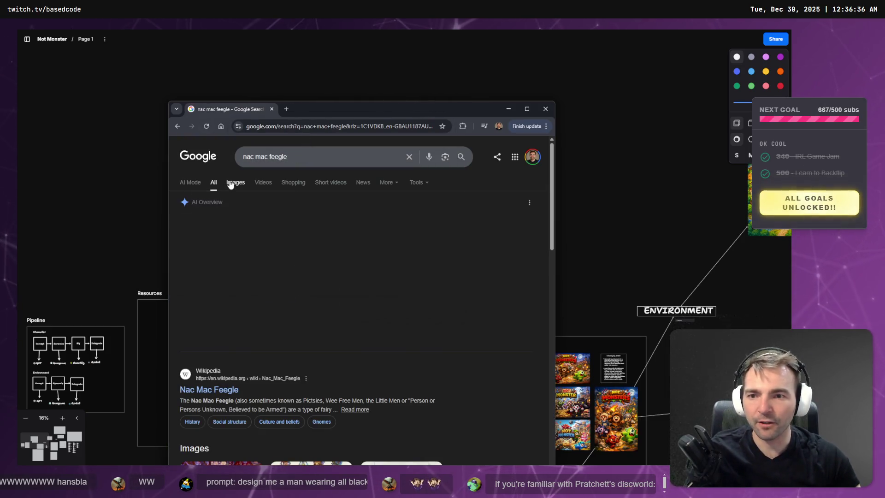
left_click(235, 182)
left_click(527, 109)
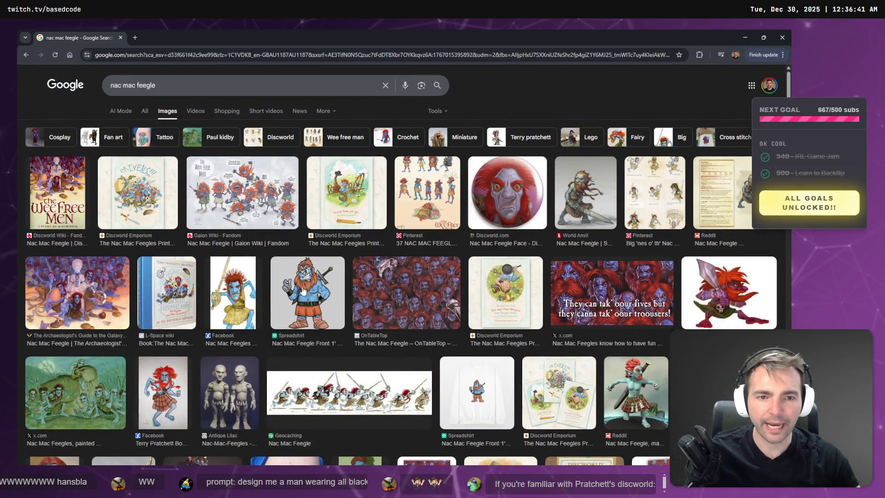
Step: Open the World Anvil page behind the Nac Mac Feegle illustration
left_click(587, 234)
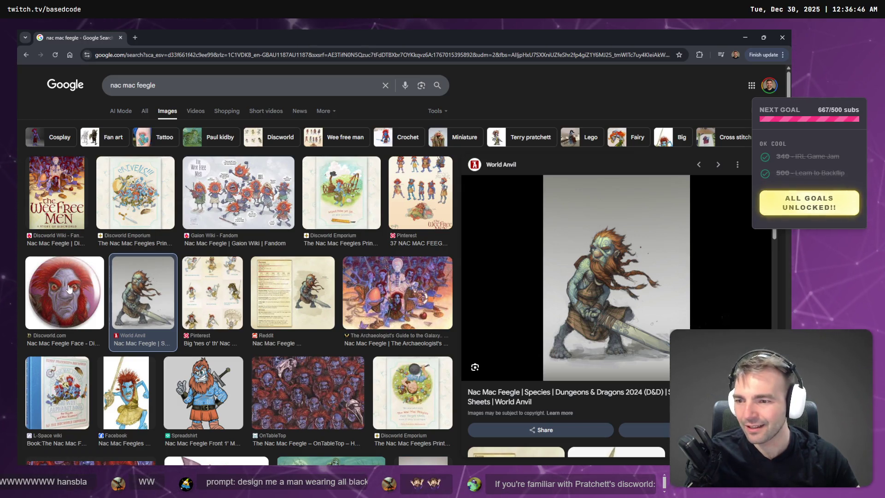
scroll(69, 289, "down", 1)
scroll(59, 303, "down", 2)
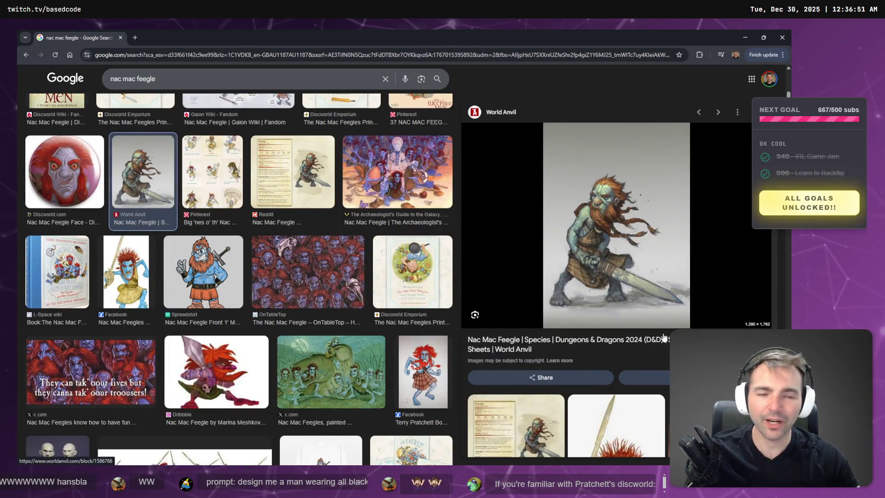
left_click(629, 249)
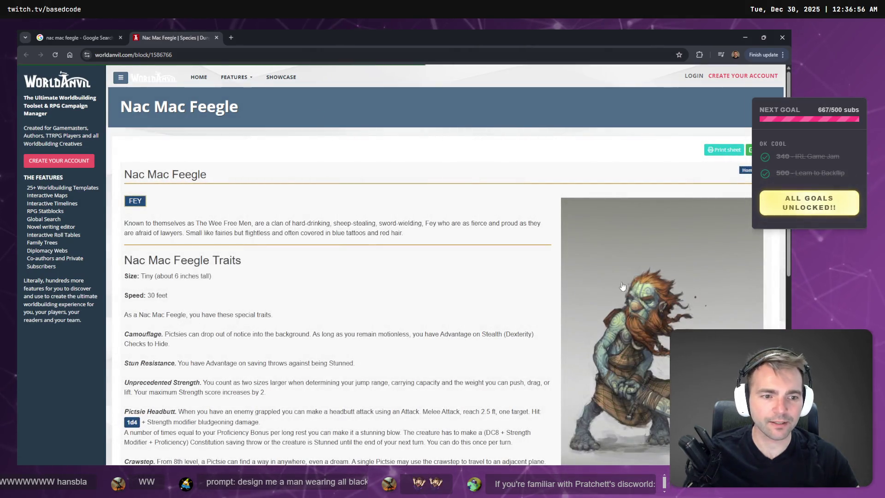
Step: Open the Nac Mac Feegle warrior image in its own tab and close the species page
right_click(617, 289)
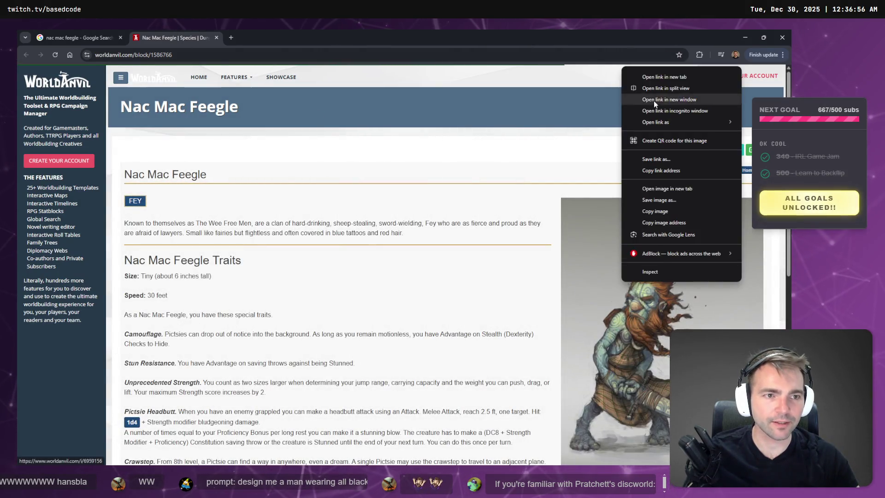
left_click(654, 76)
middle_click(194, 39)
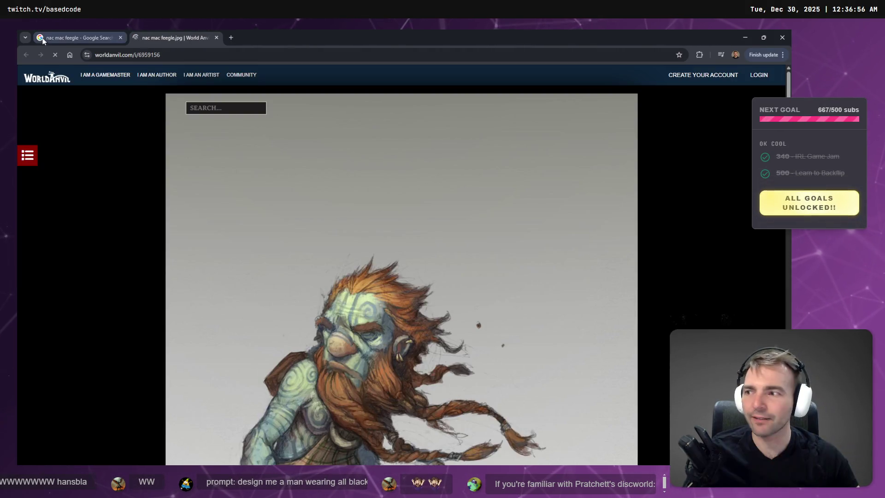
Step: Zoom the page out so the whole warrior illustration fits, then show all open windows
scroll(276, 200, "down", 2)
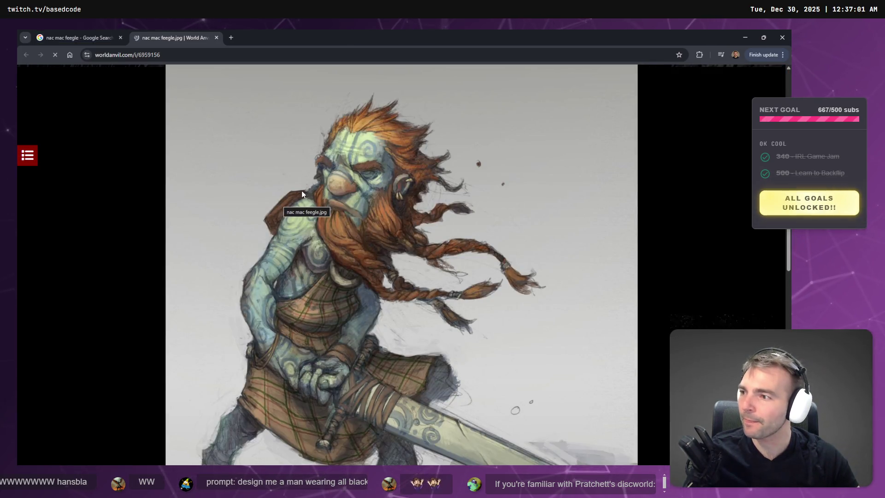
scroll(300, 190, "down", 3)
scroll(299, 190, "up", 3)
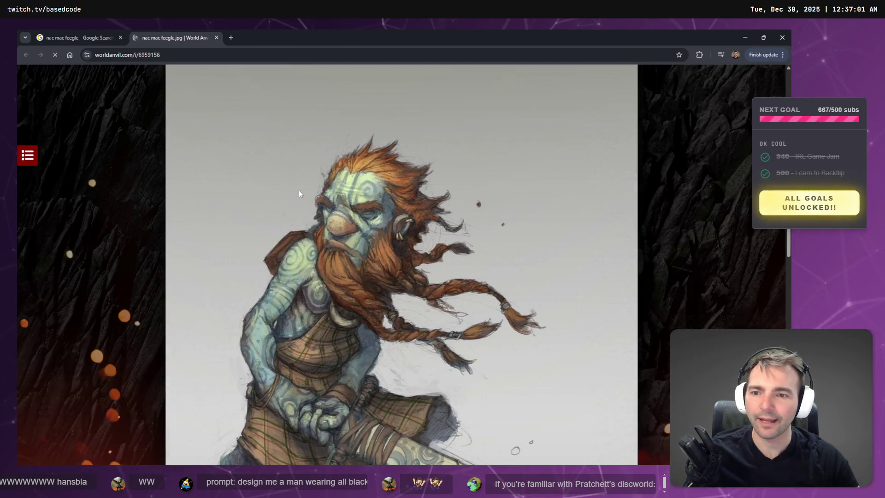
key("ctrl+minus")
key("ctrl+minus")
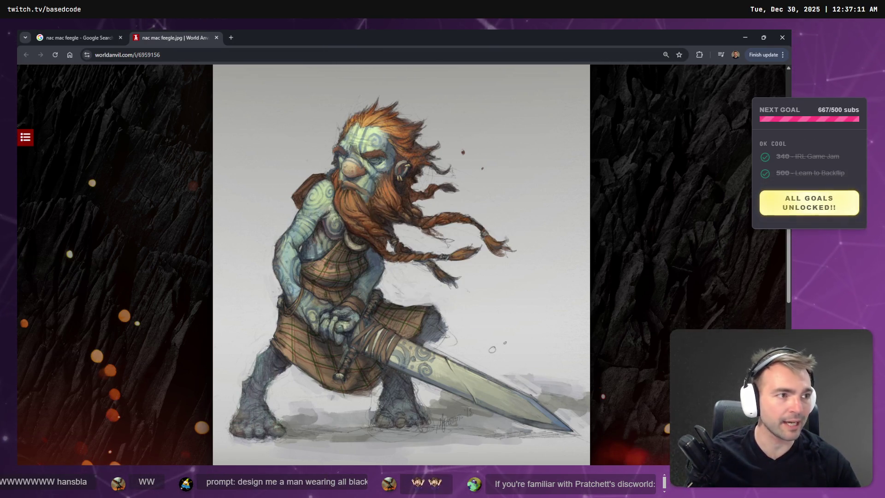
left_click(234, 37)
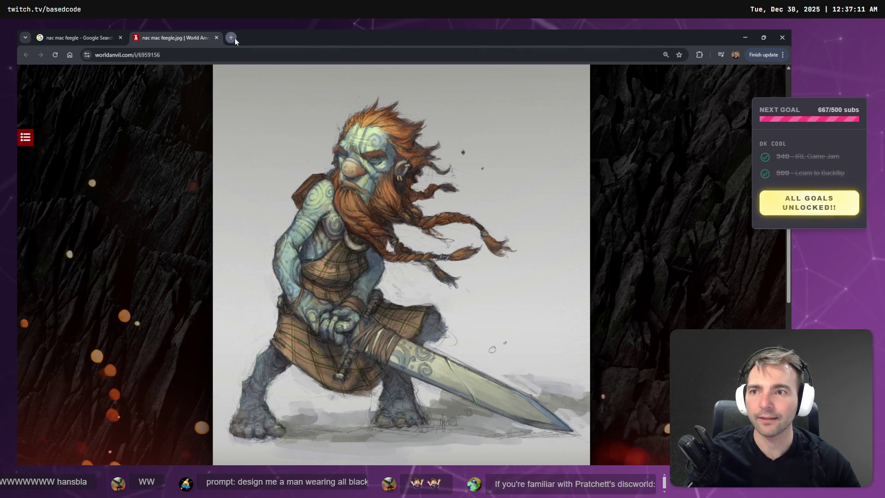
key("ctrl+w")
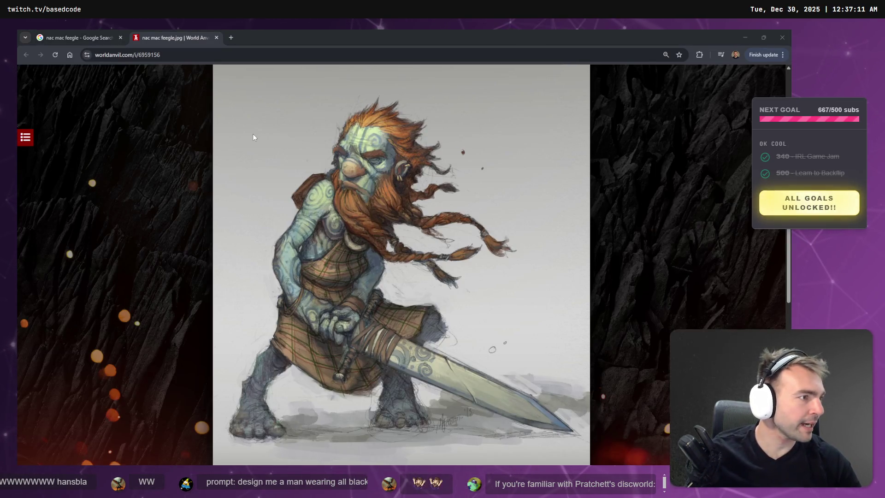
key("super+Tab")
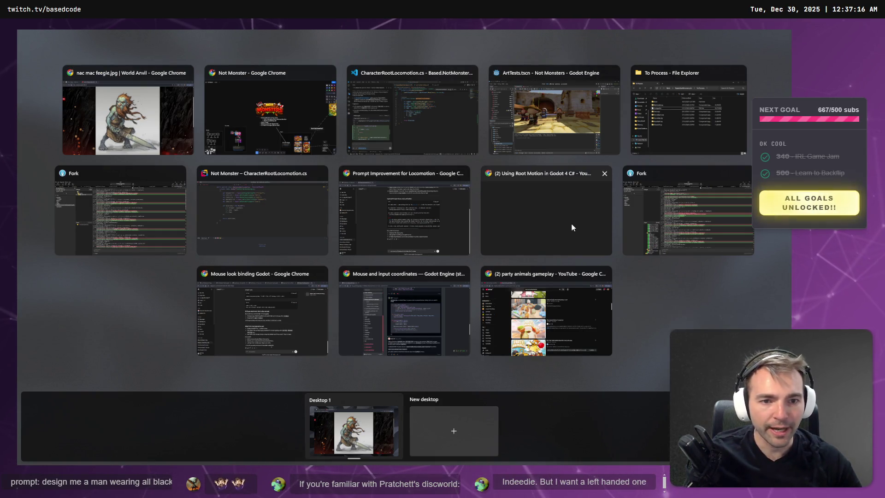
Step: Close the leftover ChatGPT chat tabs, including Art List and Art (Character)
left_click(273, 330)
left_click(267, 40)
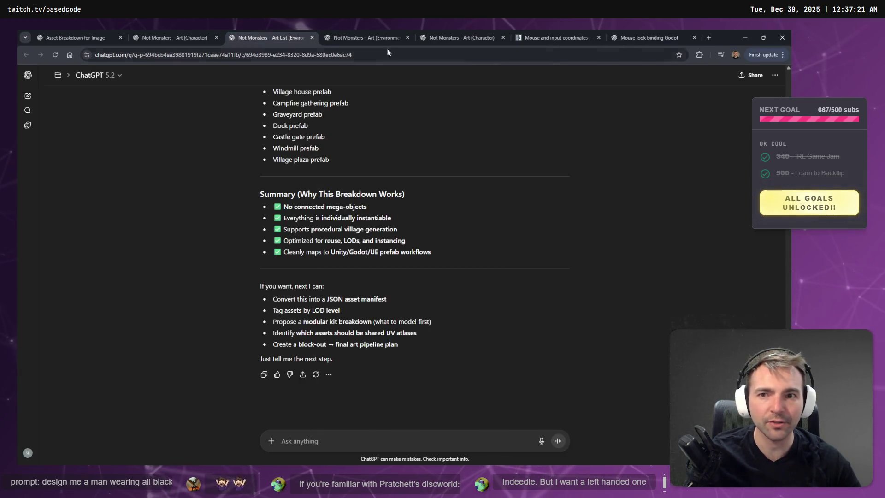
left_click(658, 37)
key("ctrl+w")
left_click(449, 37)
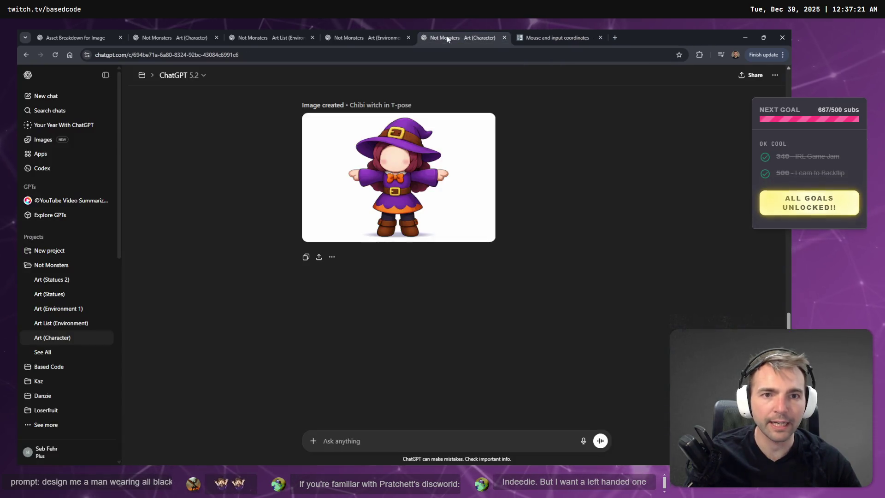
left_click(359, 33)
left_click(295, 33)
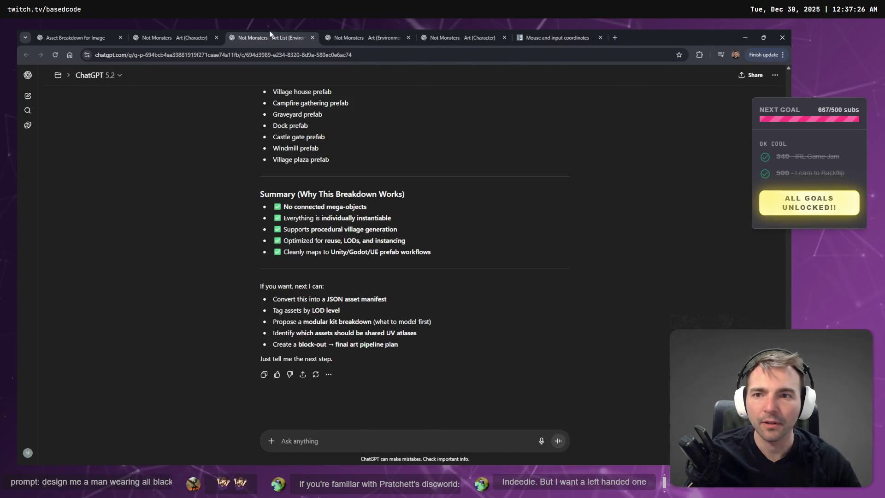
key("ctrl+w")
middle_click(87, 32)
middle_click(87, 32)
middle_click(86, 32)
middle_click(84, 35)
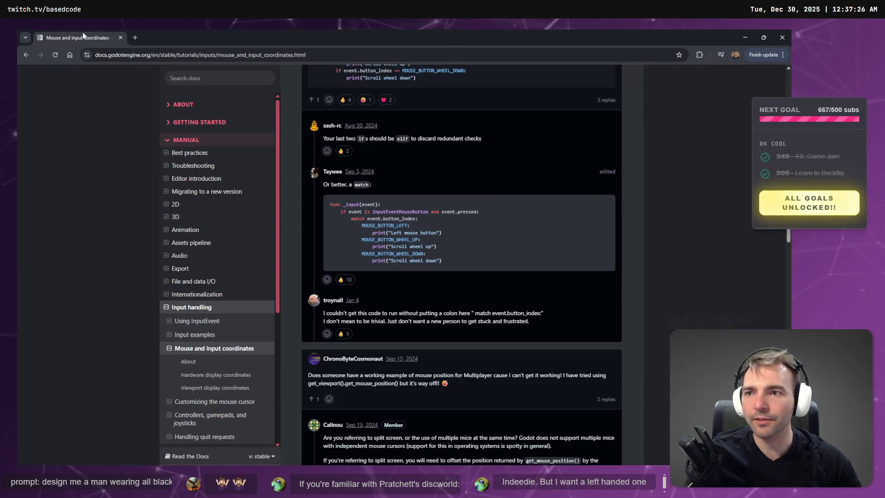
Step: Open ChatGPT in a new tab and go to the Not Monsters project's Art (Statues 2) chat
left_click(135, 38)
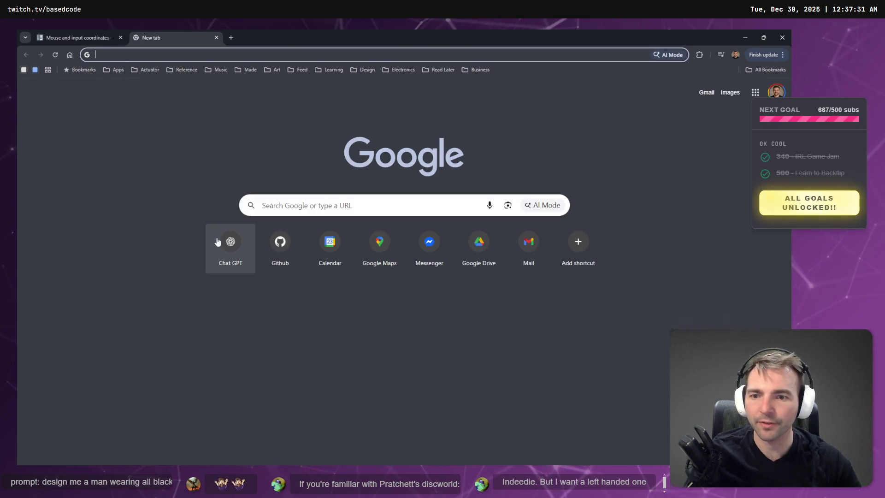
left_click(228, 272)
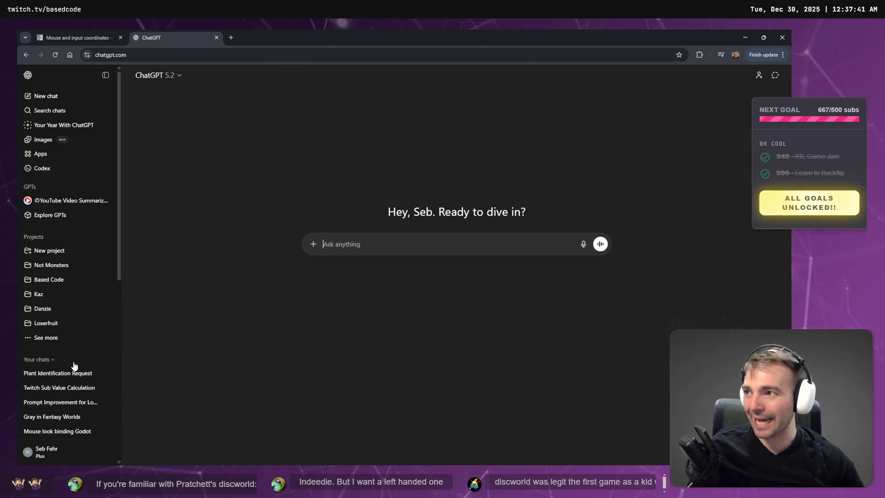
scroll(65, 366, "down", 10)
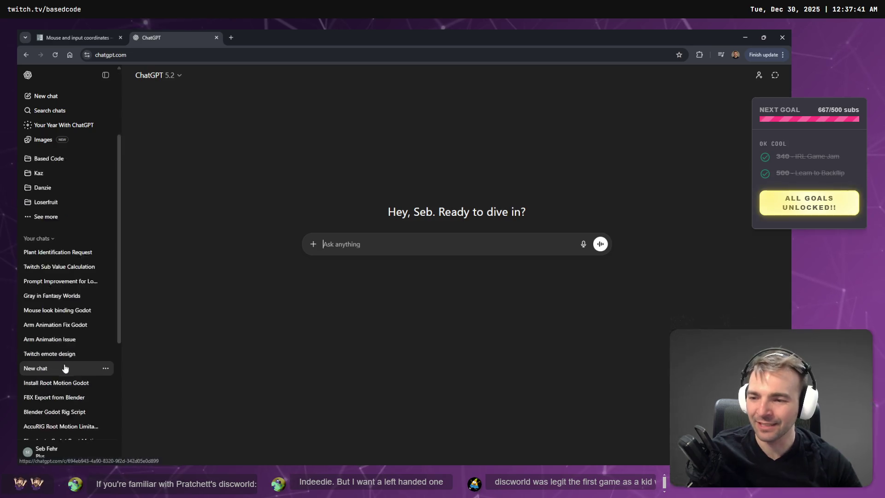
scroll(71, 356, "up", 9)
scroll(53, 270, "up", 2)
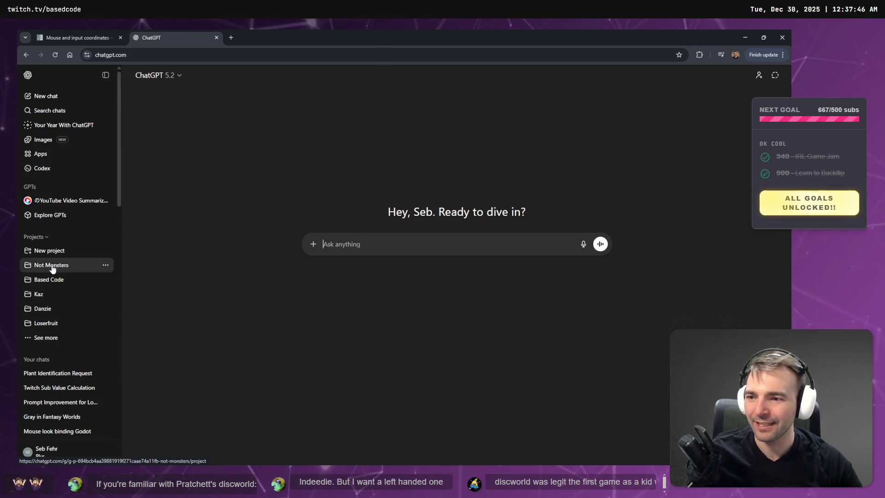
left_click(55, 266)
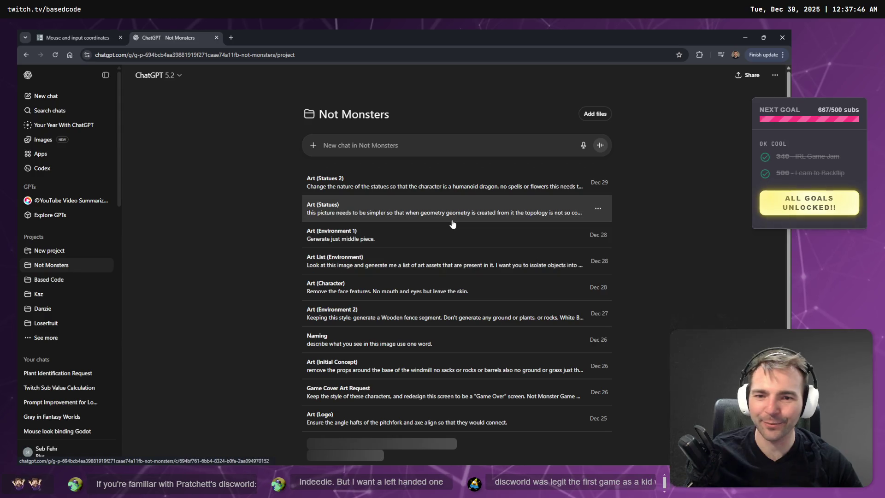
left_click(371, 194)
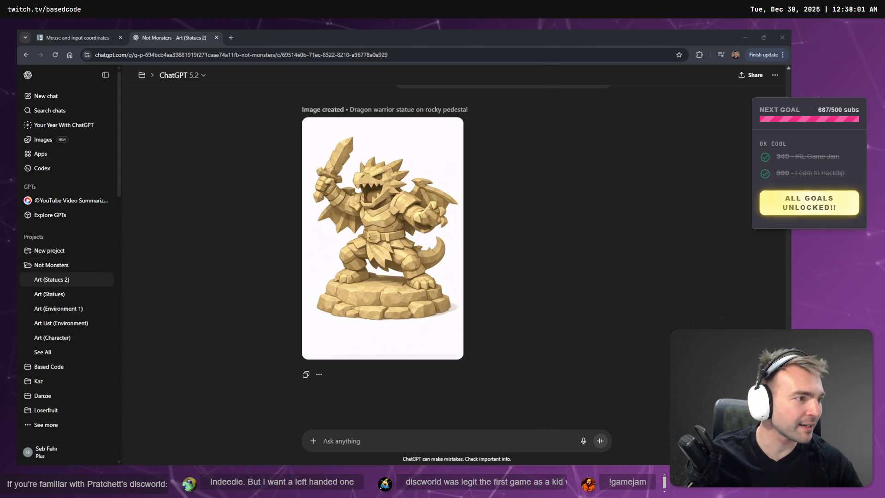
left_click(378, 436)
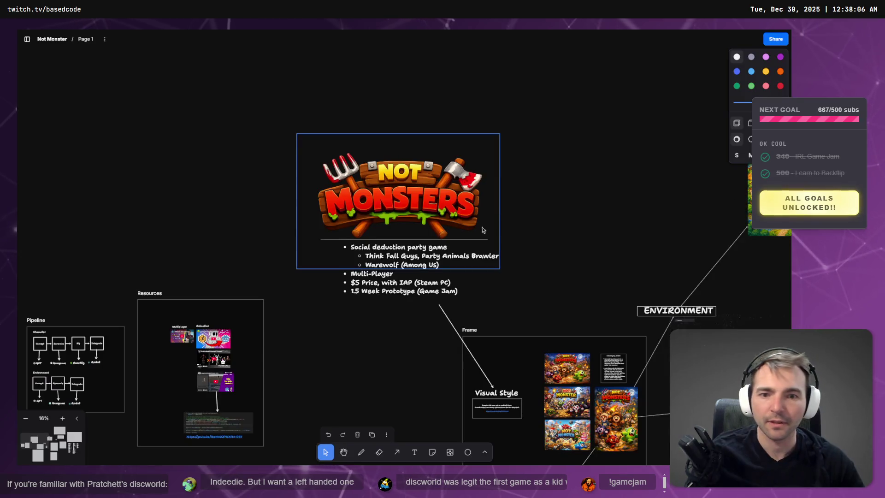
Step: Move the Pipeline and Resources frames left and pull the subs text out onto open canvas
mouse_move(362, 401)
left_mouse_down()
mouse_move(444, 126)
mouse_move(406, 179)
mouse_move(230, 350)
mouse_move(594, 122)
left_mouse_up()
left_click_drag(537, 45, 202, 248)
scroll(203, 249, "up", 3)
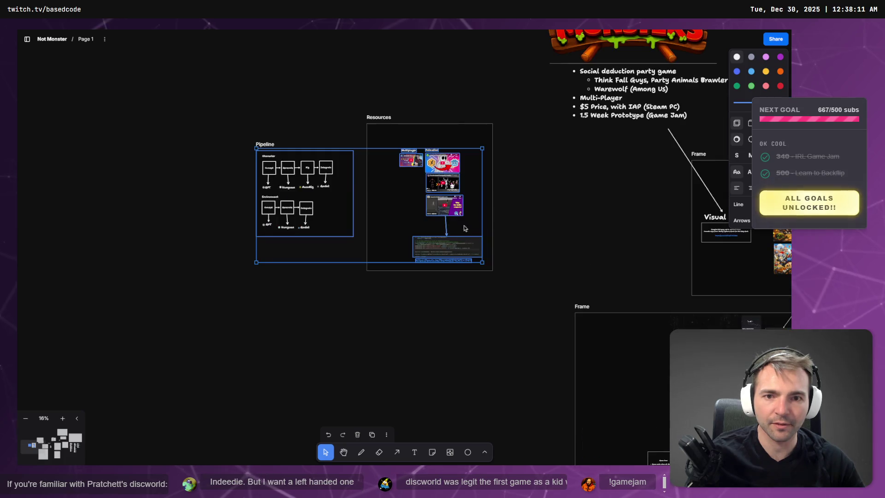
left_click_drag(500, 72, 213, 385)
left_click_drag(415, 193, 341, 205)
left_click_drag(438, 245, 567, 197)
Step: Break the subs text into three lines: 10 Subs statue, plaque upgrade, 200 Subs character
scroll(567, 196, "up", 5)
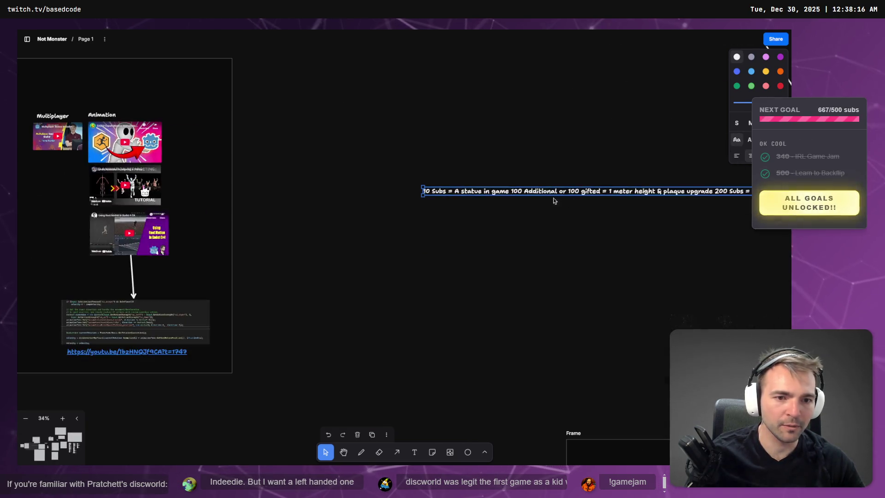
double_click(554, 192)
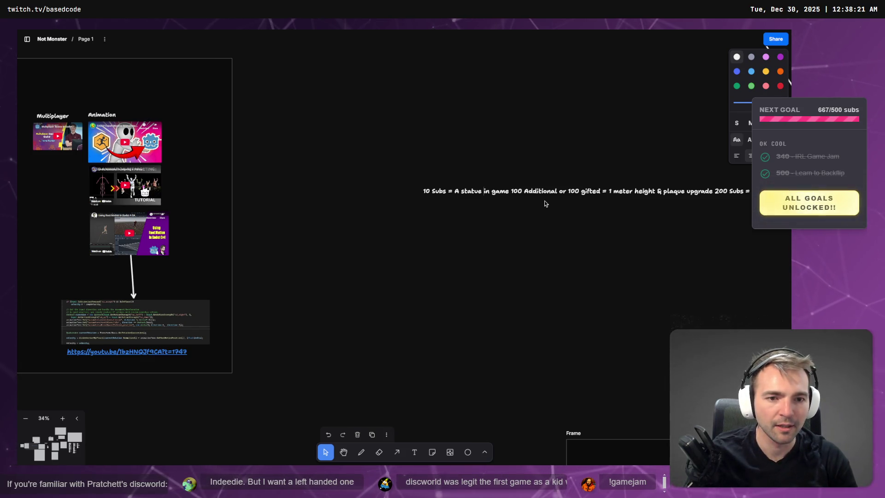
key("Return")
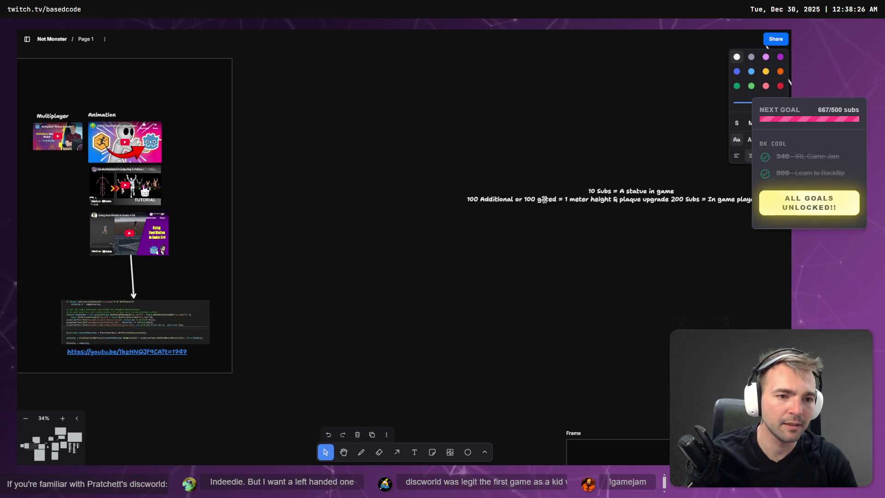
key("Return")
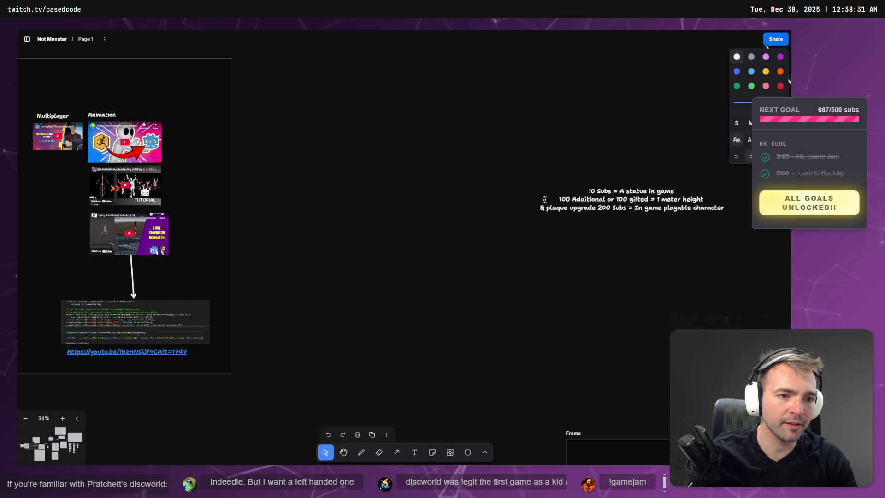
key("BackSpace")
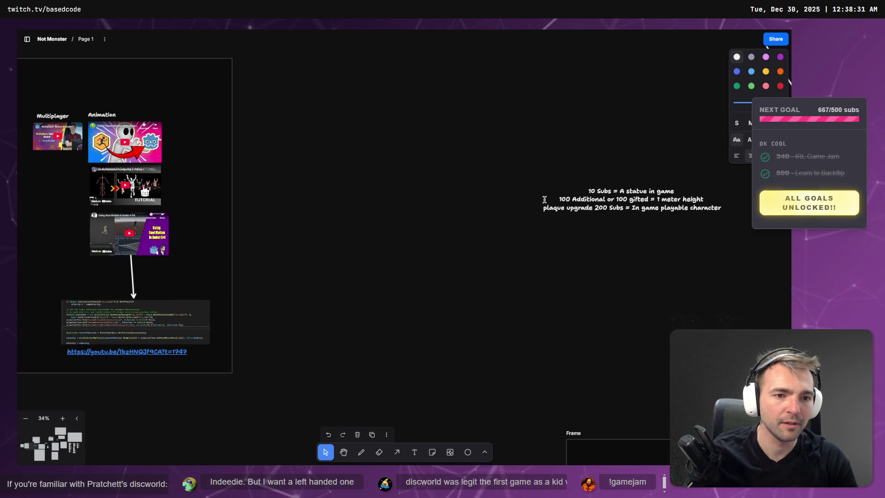
key("Return")
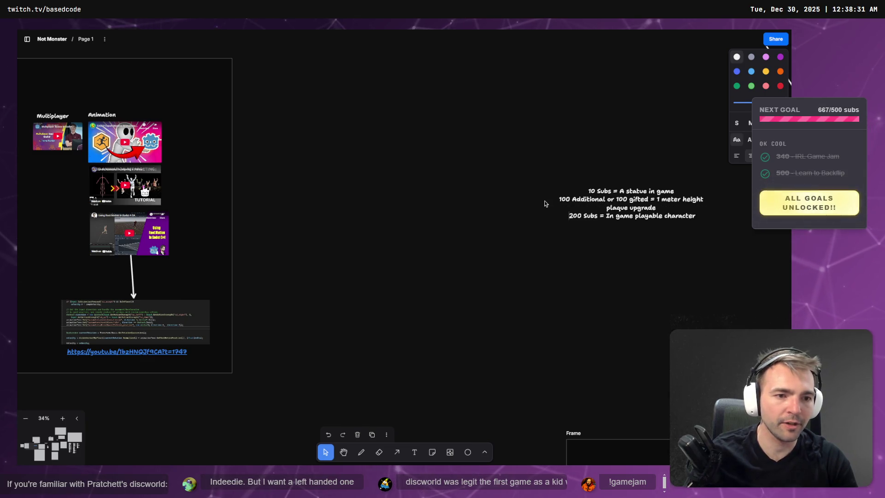
key("Up")
key("BackSpace")
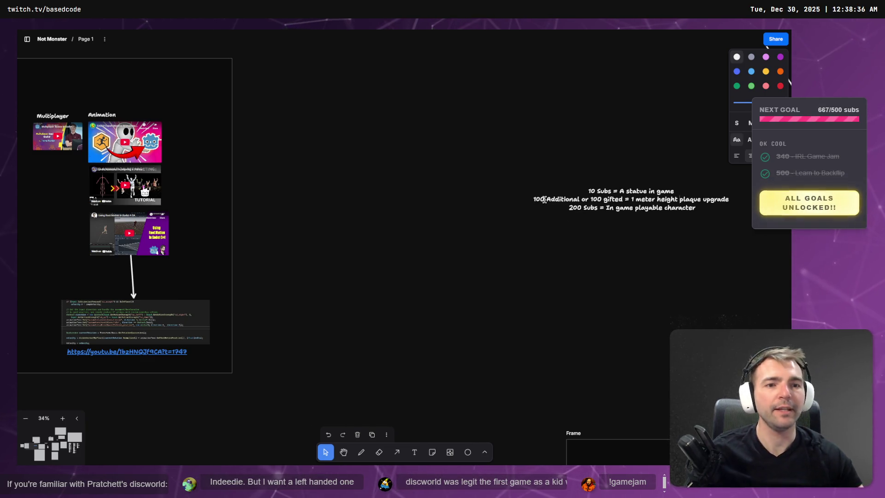
Step: Enlarge the subscriber-goals text and move it up and left into place
scroll(725, 245, "right", 5)
left_click(497, 205)
mouse_move(520, 208)
left_mouse_down()
mouse_move(753, 235)
mouse_move(584, 213)
left_mouse_up()
mouse_move(480, 191)
left_mouse_down()
mouse_move(334, 173)
mouse_move(348, 228)
left_mouse_up()
left_click(54, 221)
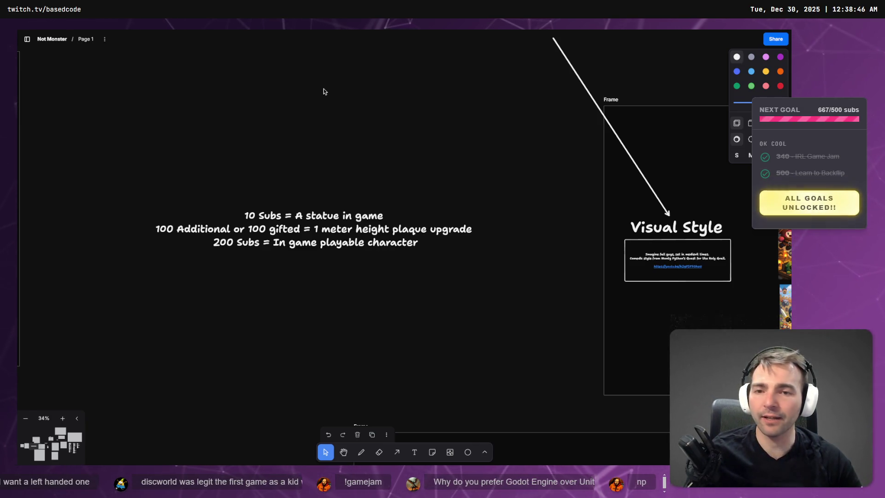
Step: Copy the goblin image and switch to the browser showing it
key("alt+Tab")
key("alt+Tab")
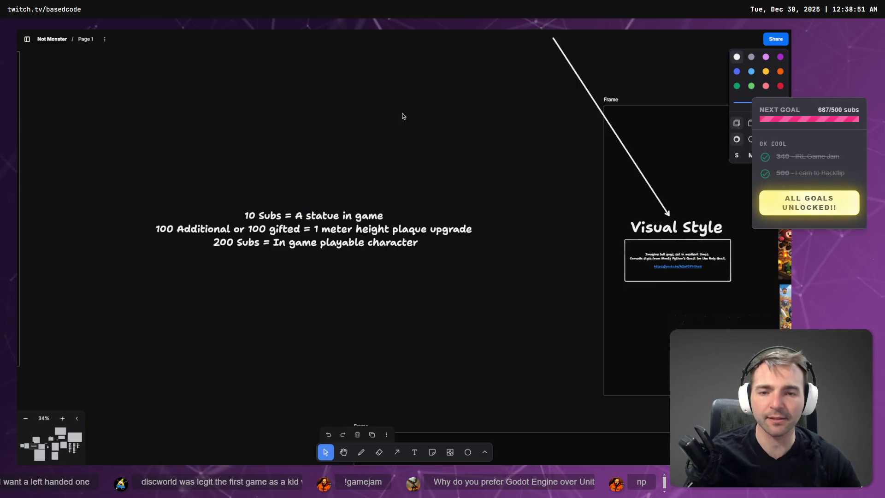
key("alt+Tab")
right_click(394, 153)
left_click(412, 183)
key("alt+Tab")
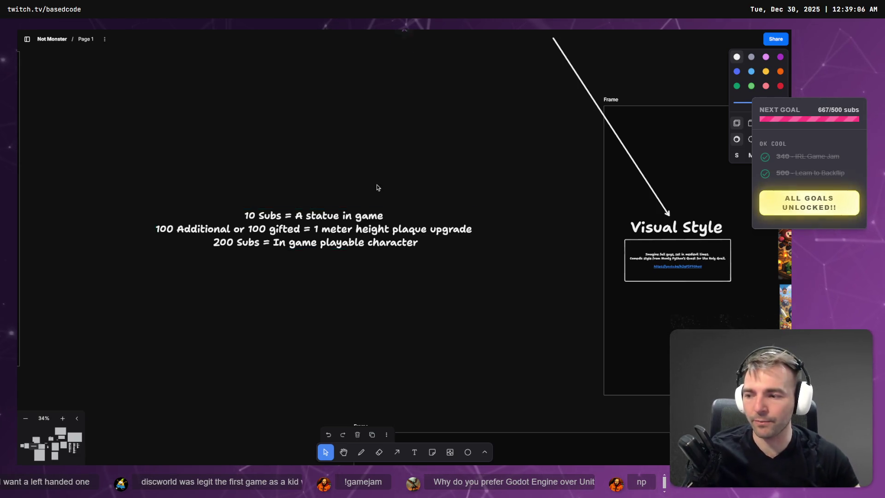
Step: Zoom out to 13% to review the whole Not Monsters board, then return to the ChatGPT chat
scroll(376, 187, "down", 5)
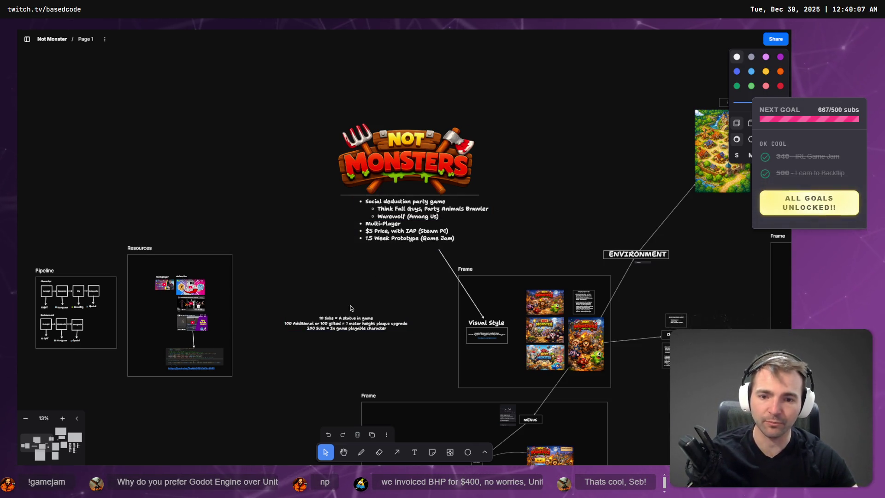
left_click_drag(367, 300, 338, 300)
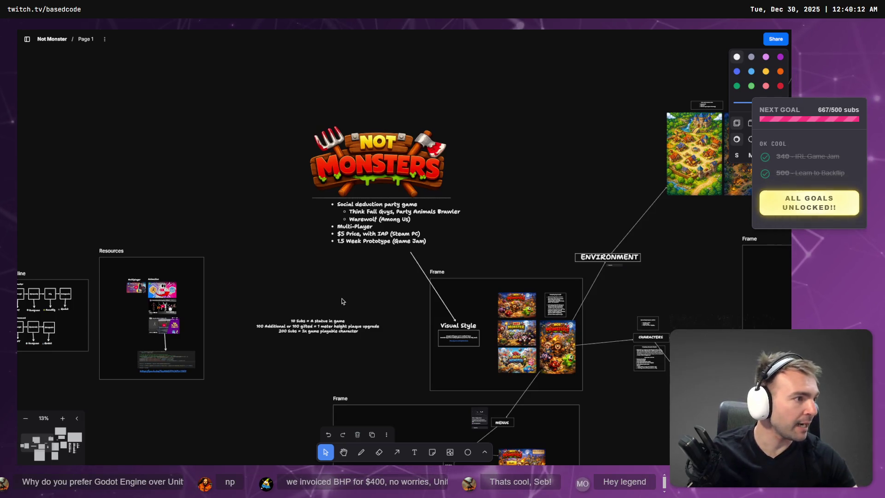
key("alt+Tab")
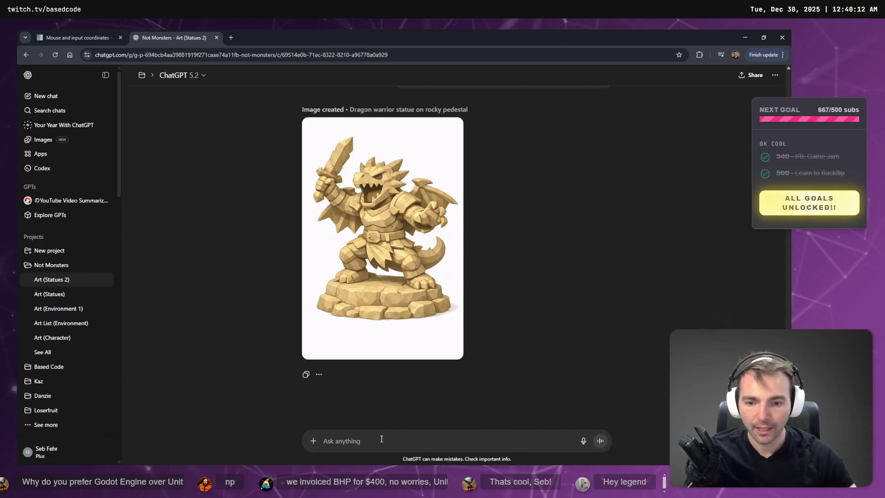
Step: Dictate a prompt asking for a new all-rock character statue in the dragon statue's style
key("super+h")
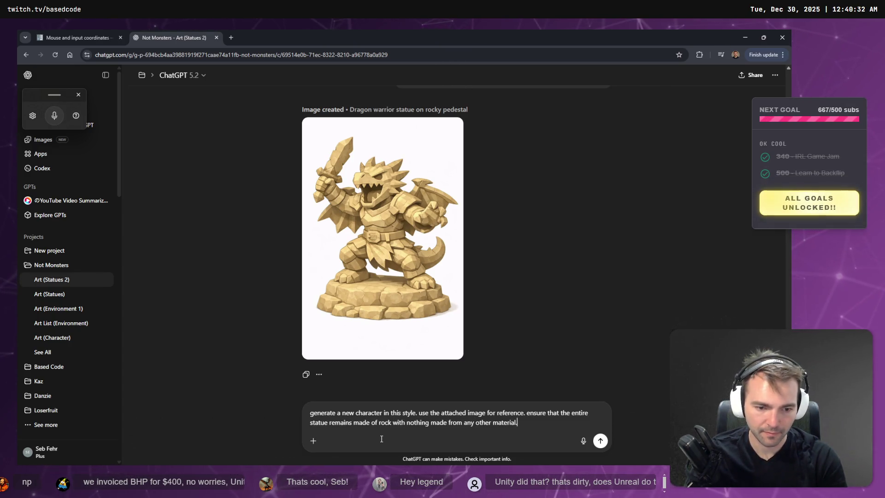
key("super+h")
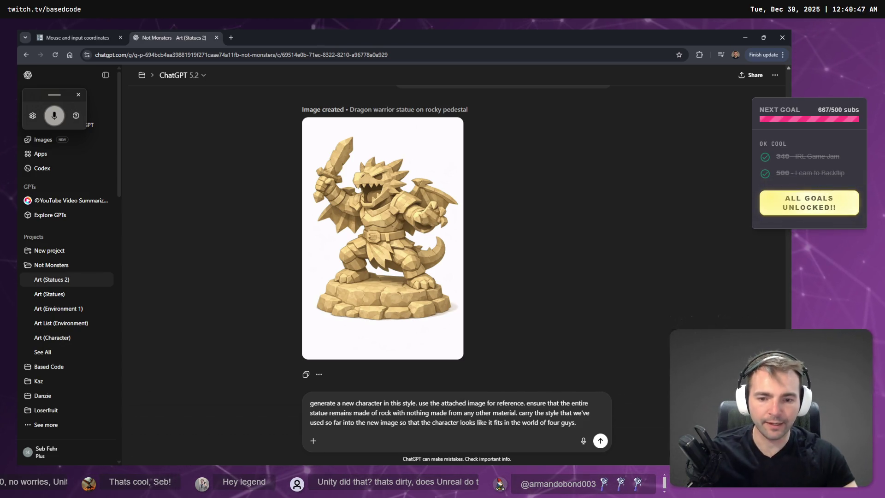
key("super+Tab")
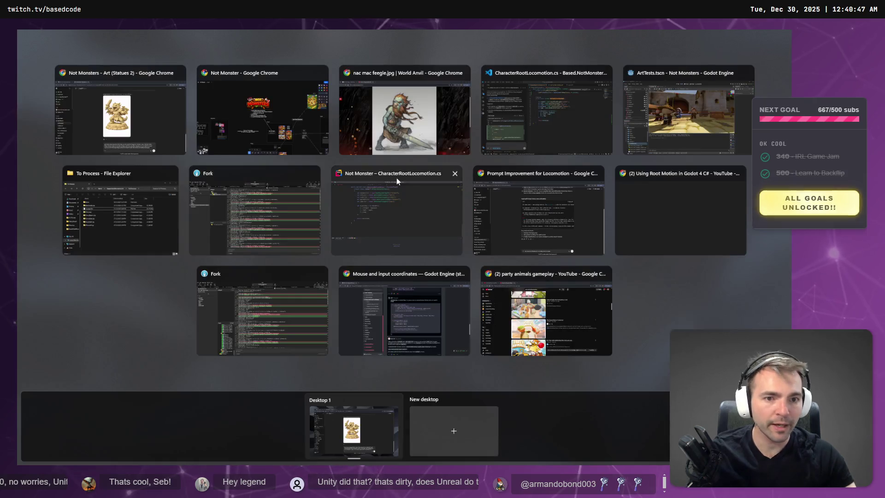
Step: Save the World Anvil goblin warrior image to Downloads
left_click(397, 147)
right_click(351, 233)
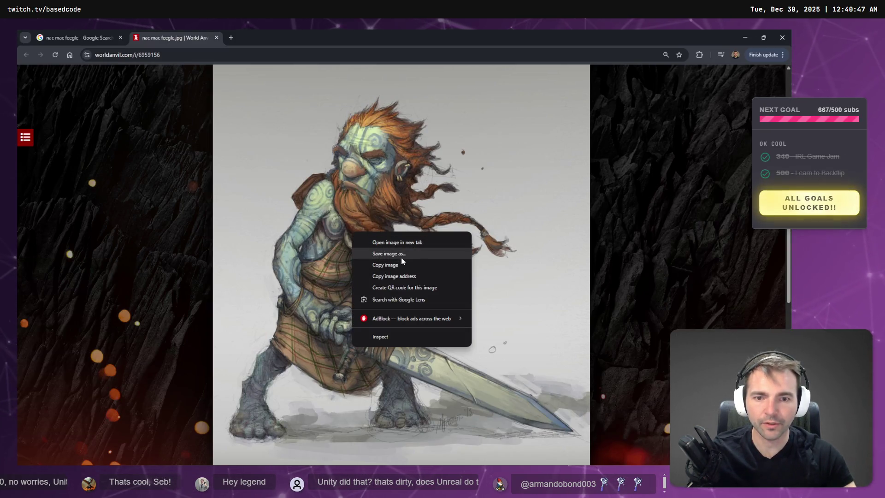
left_click(401, 255)
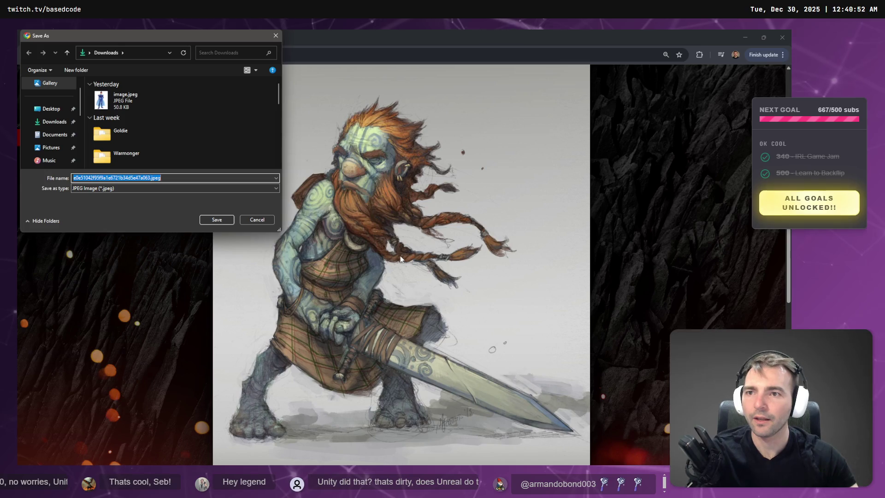
key("Return")
key("alt+Tab")
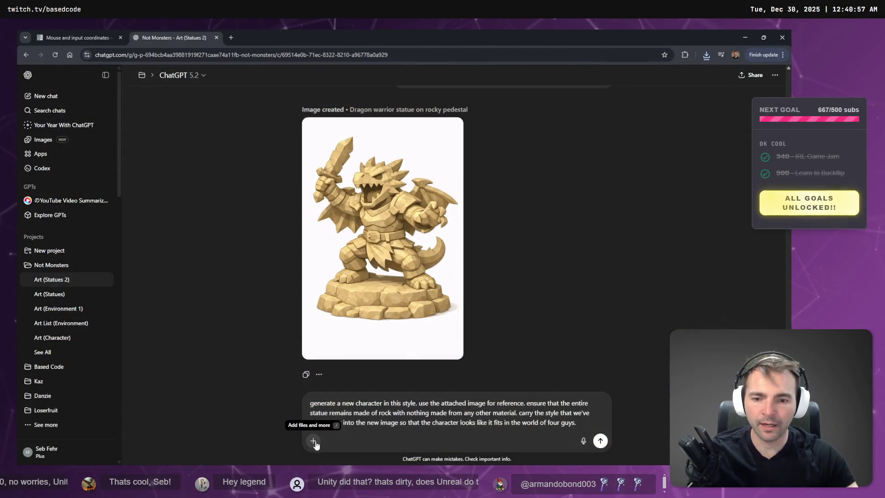
Step: Attach the saved goblin image from Downloads to the ChatGPT statue prompt
left_click(314, 441)
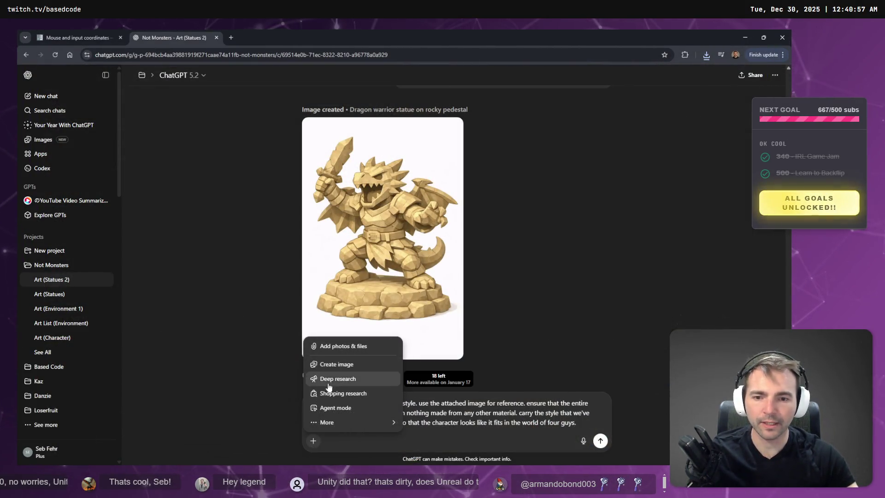
left_click(353, 352)
left_click(105, 86)
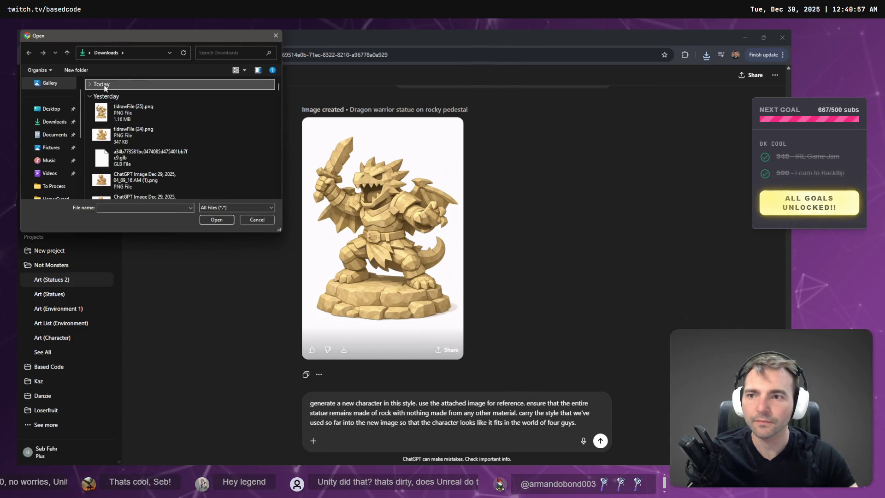
left_click(105, 86)
double_click(125, 100)
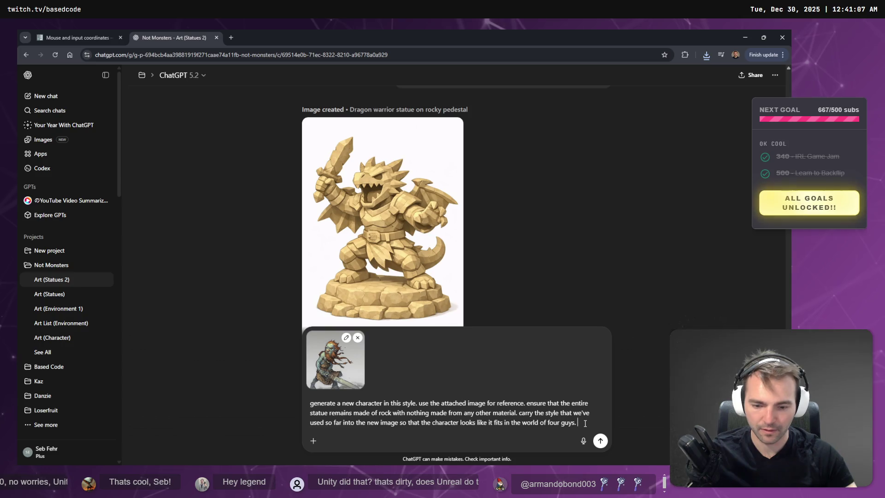
key("super+h")
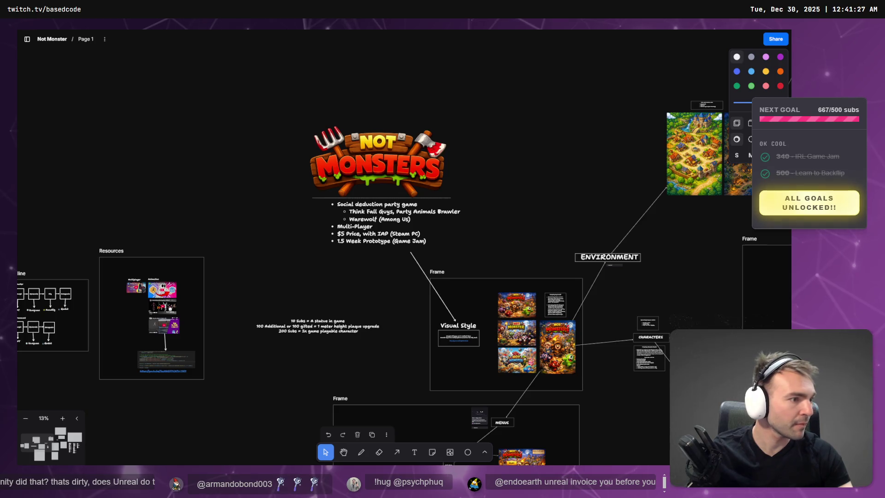
Step: Scroll through Codex's +22 −1 AlignRotationToCamera diff in CharacterRootLocomotion.cs
key("alt+Tab")
scroll(136, 331, "down", 2)
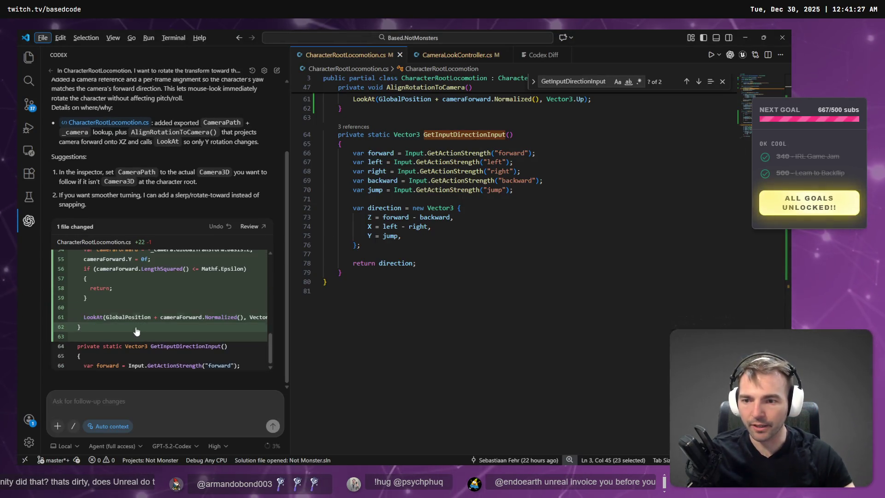
scroll(184, 334, "down", 2)
scroll(187, 335, "up", 5)
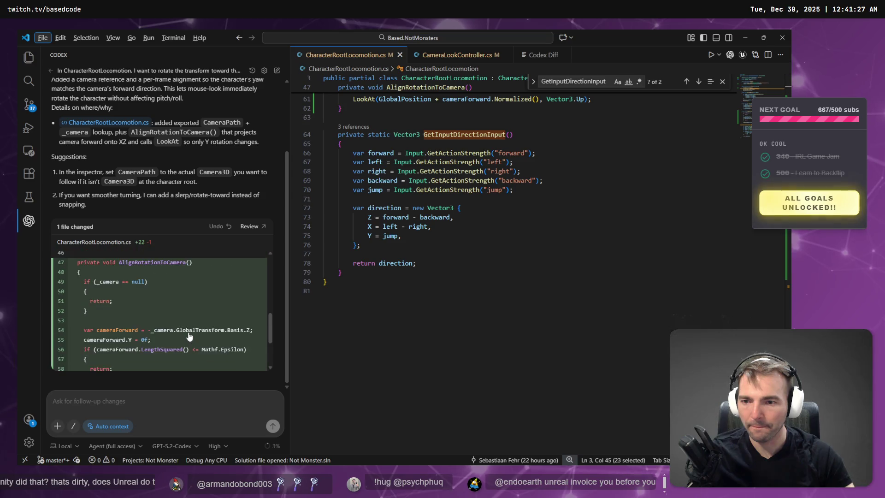
scroll(189, 337, "up", 2)
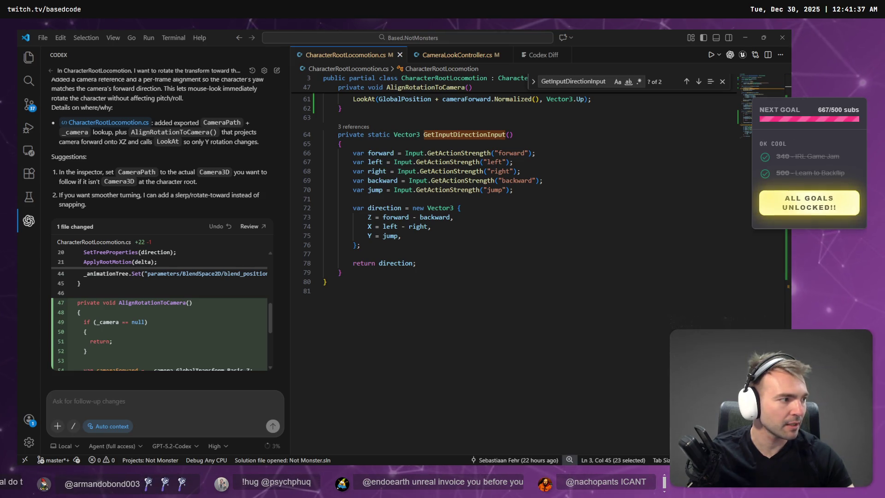
key("alt+Tab")
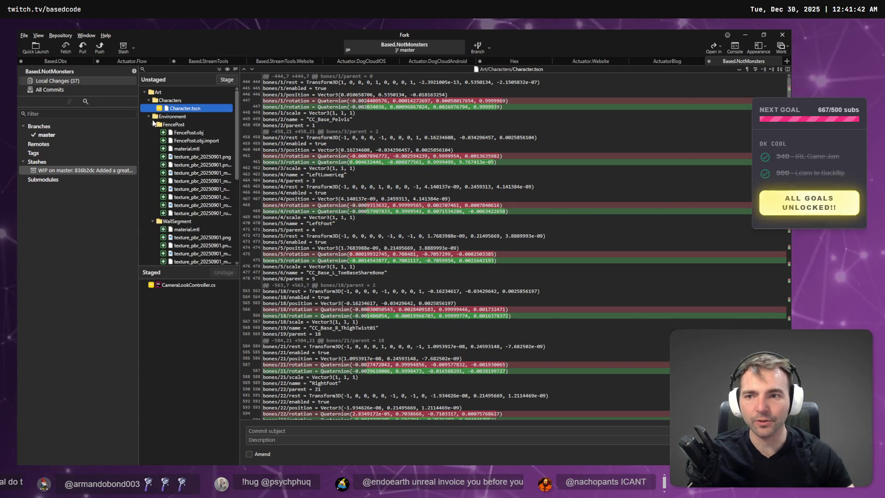
Step: Collapse the Environment and staged Art folders and stage ArtTests.tscn
double_click(173, 118)
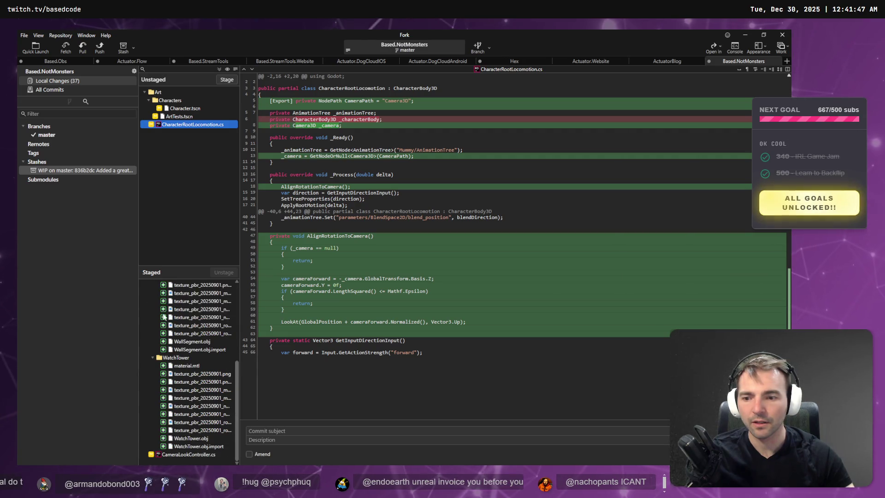
left_click(149, 293)
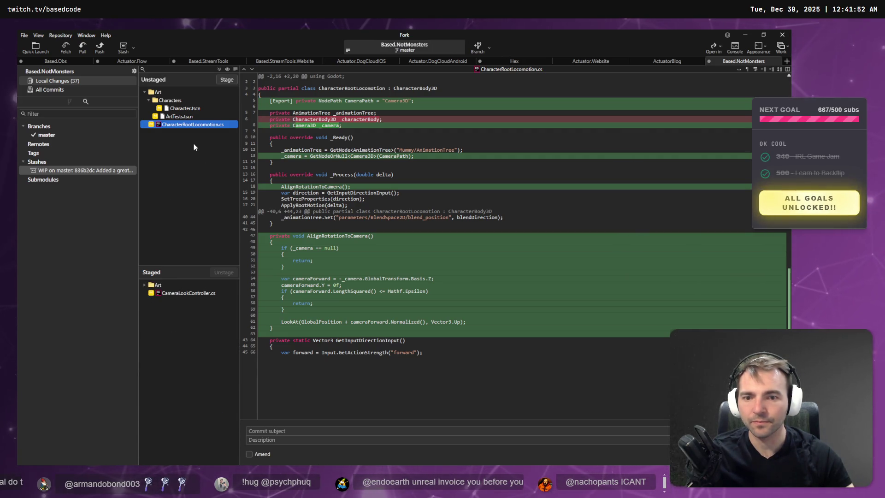
left_click(183, 117)
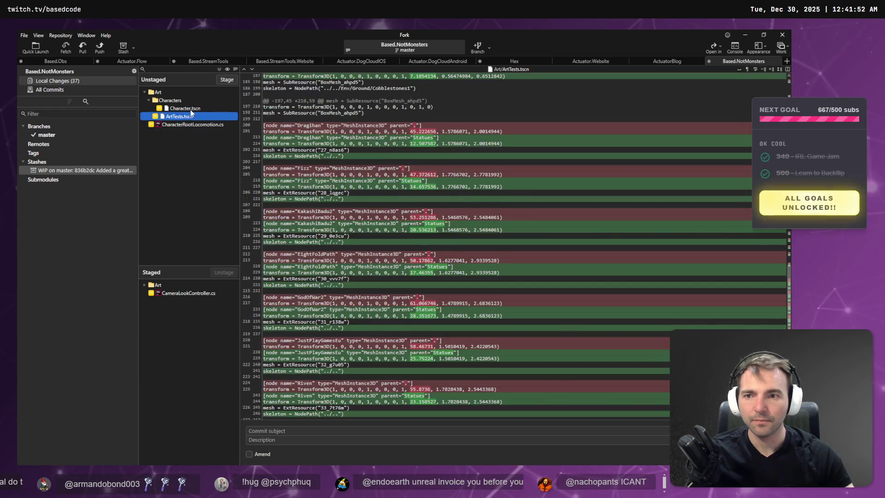
key("shift+Up")
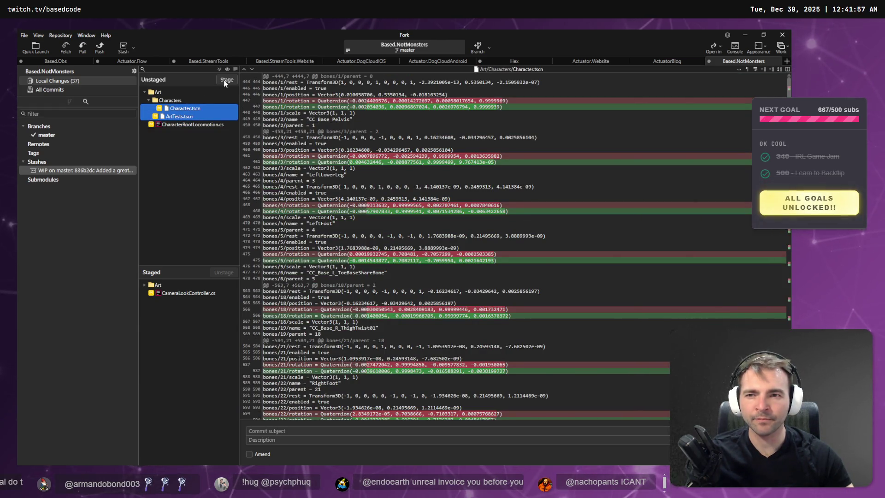
left_click(205, 118)
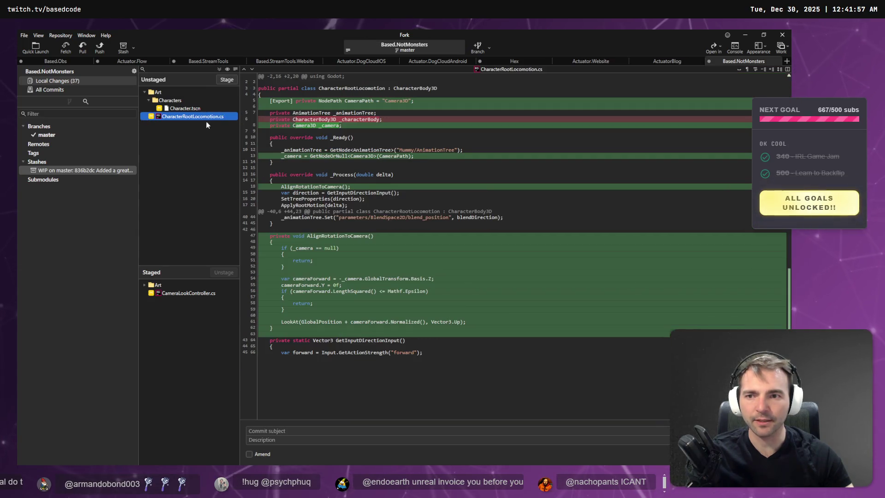
Step: Ask to discard all changes to CharacterRootLocomotion.cs, cancelling once and then requesting it again
right_click(204, 116)
left_click(255, 177)
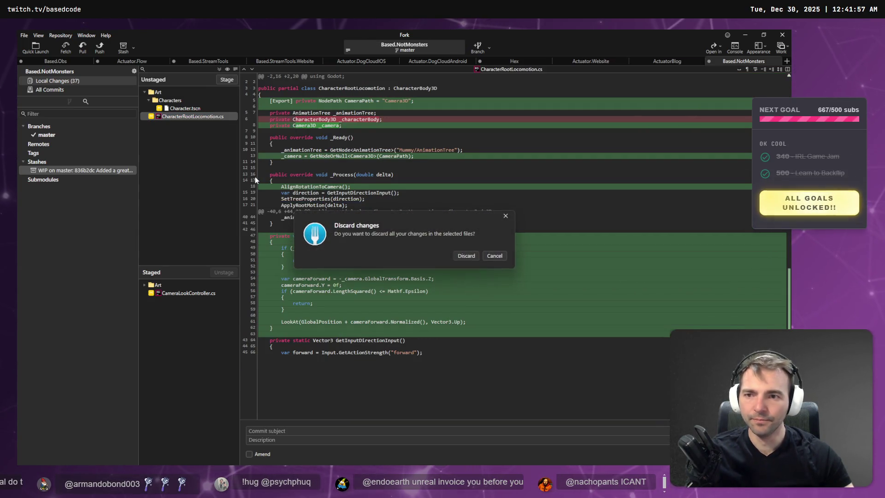
left_click(494, 257)
right_click(206, 117)
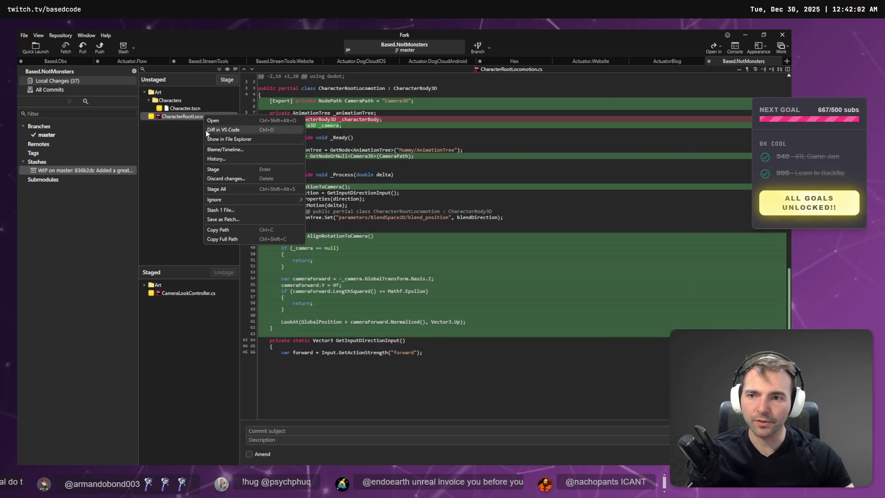
left_click(259, 174)
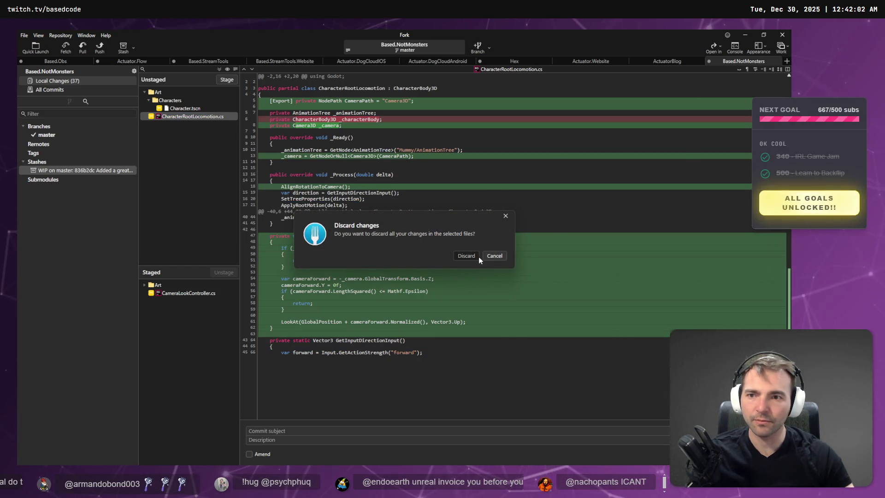
left_click(467, 257)
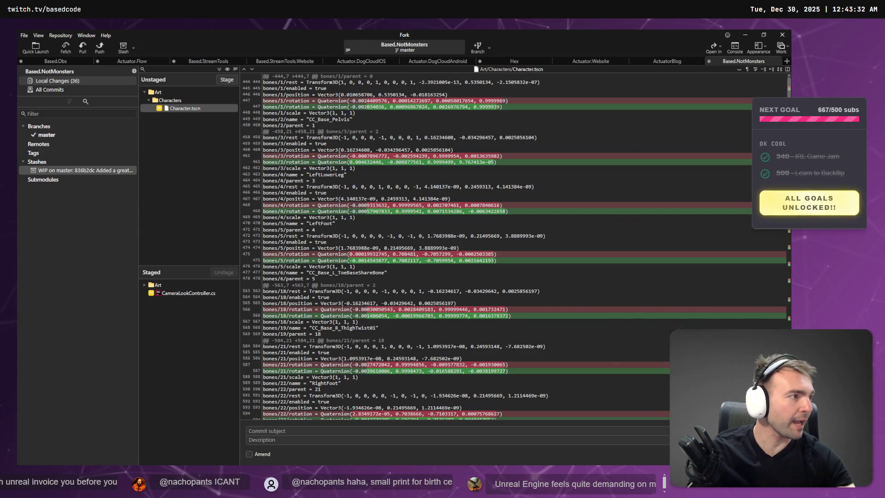
Step: Switch from Fork to the Chrome window with the ChatGPT statue chat
key("alt+Tab")
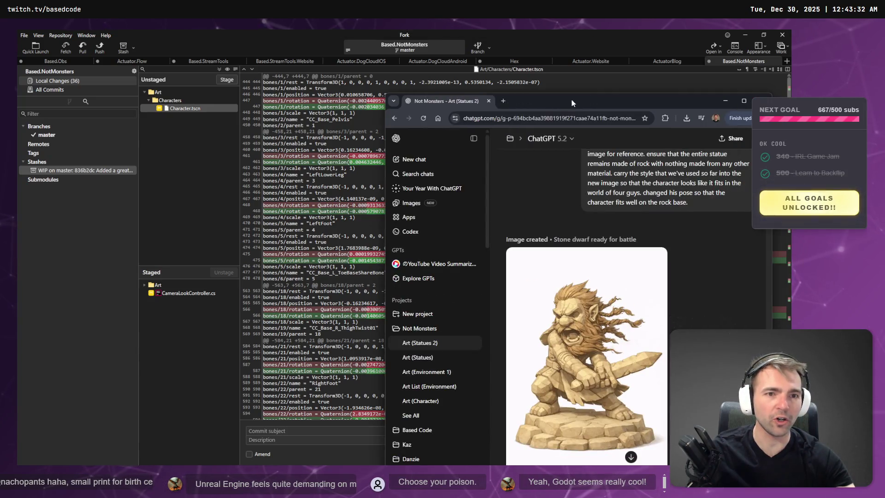
Step: Maximize Chrome and open the 'Stone dwarf ready for battle' image in the full-screen editor
double_click(576, 26)
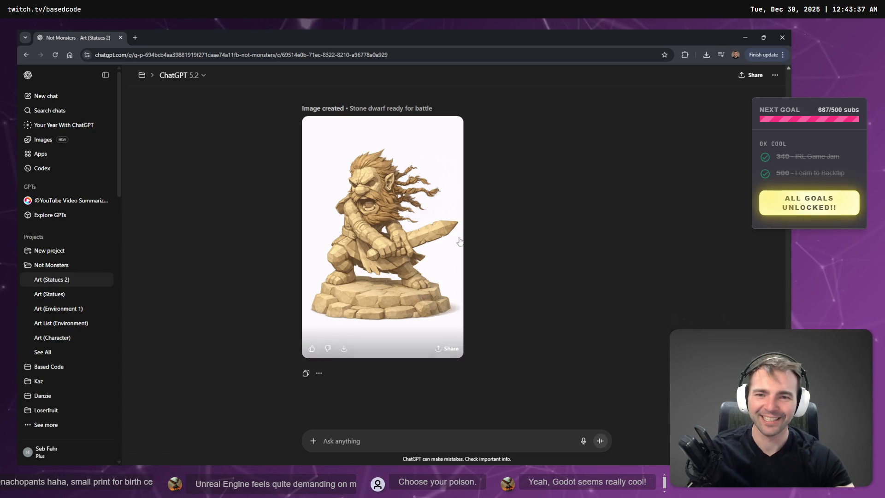
left_click(431, 255)
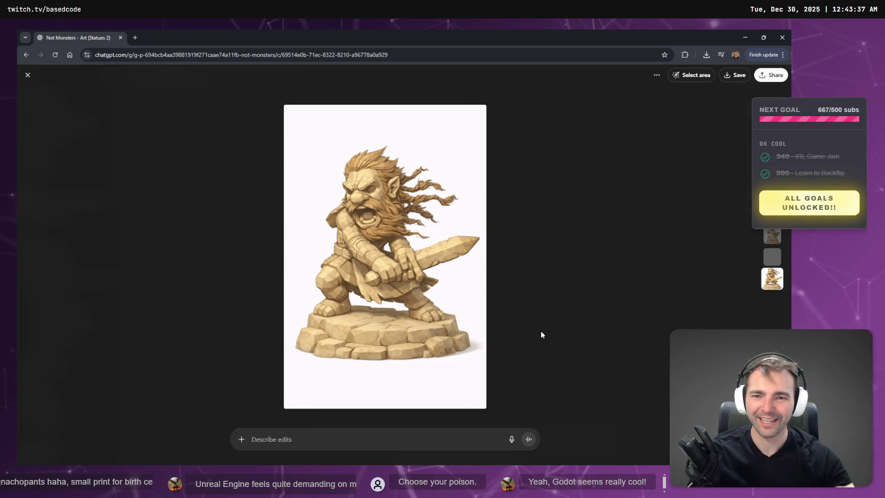
key("Escape")
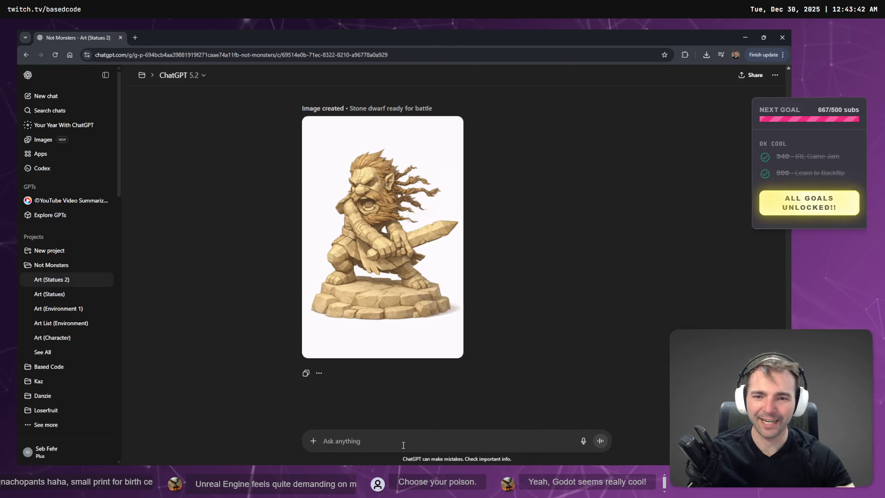
scroll(491, 405, "down", 3)
scroll(493, 379, "up", 3)
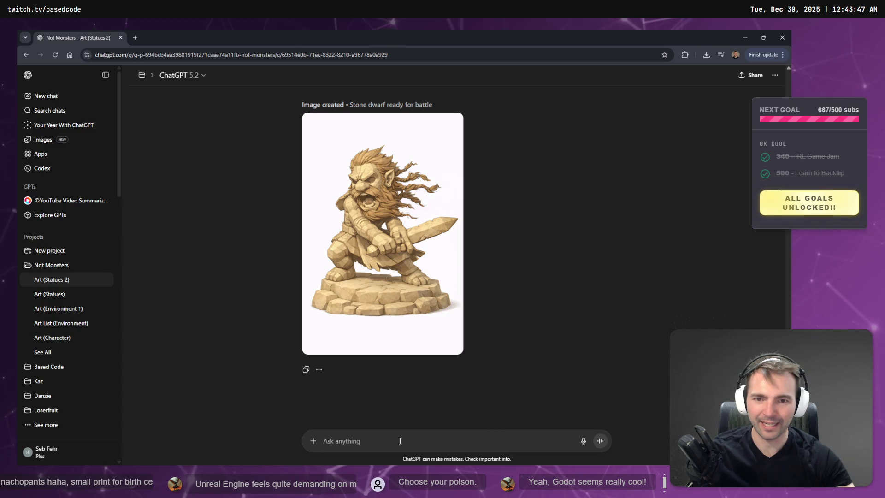
mouse_move(375, 234)
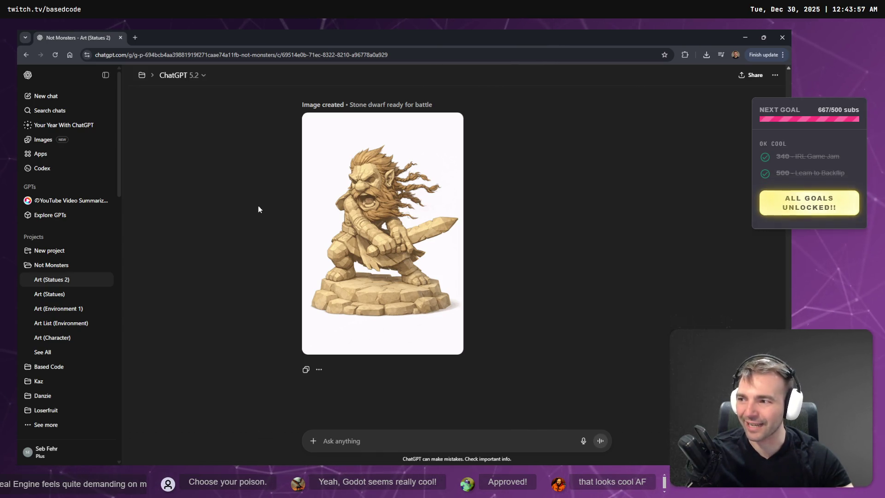
left_click(383, 204)
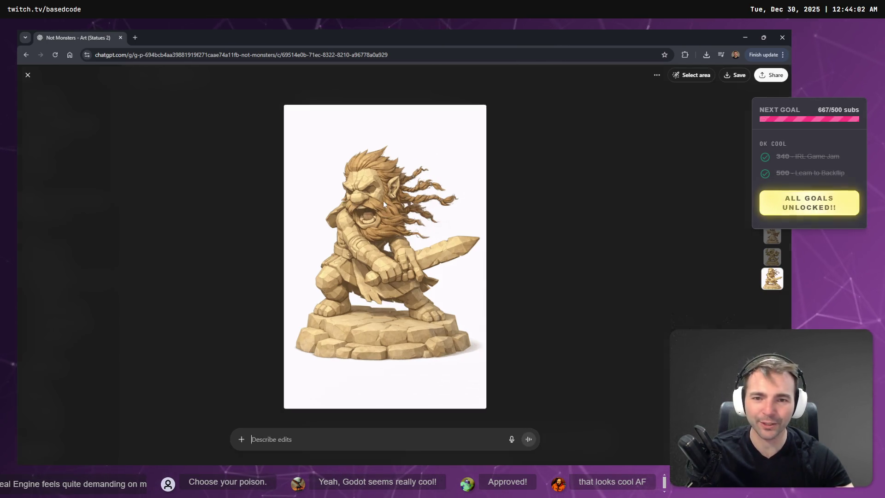
Step: Mark the stone dwarf's face with the Select area brush
left_click(701, 74)
left_click_drag(371, 184, 362, 221)
left_click_drag(364, 190, 345, 196)
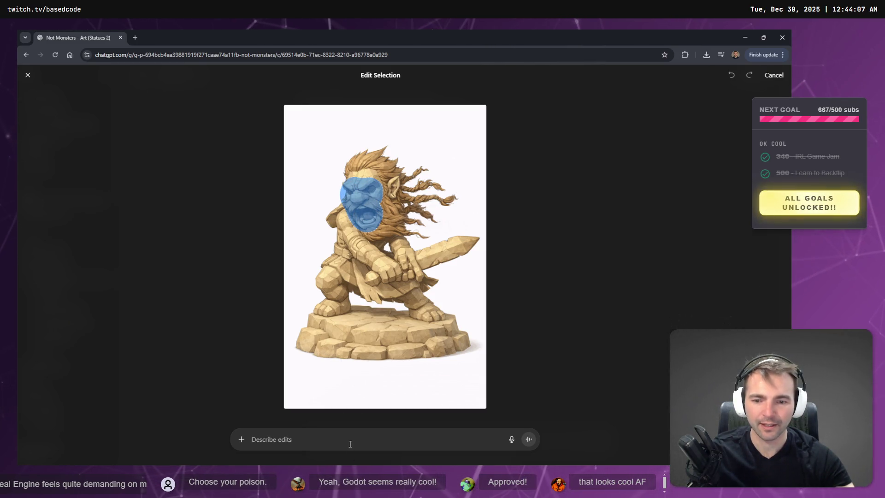
Step: Dictate and send the request for a 4 guy's face with the same expression
key("super+h")
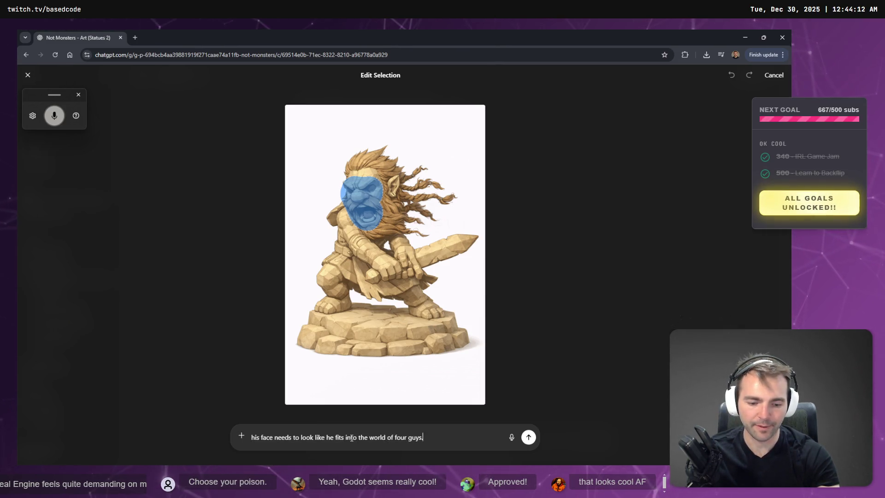
key("ctrl+a")
key("super+h")
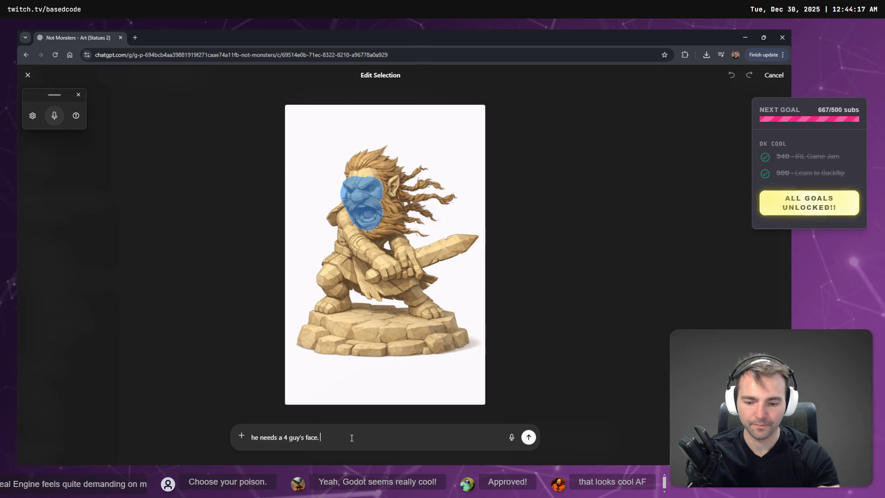
key("super+h")
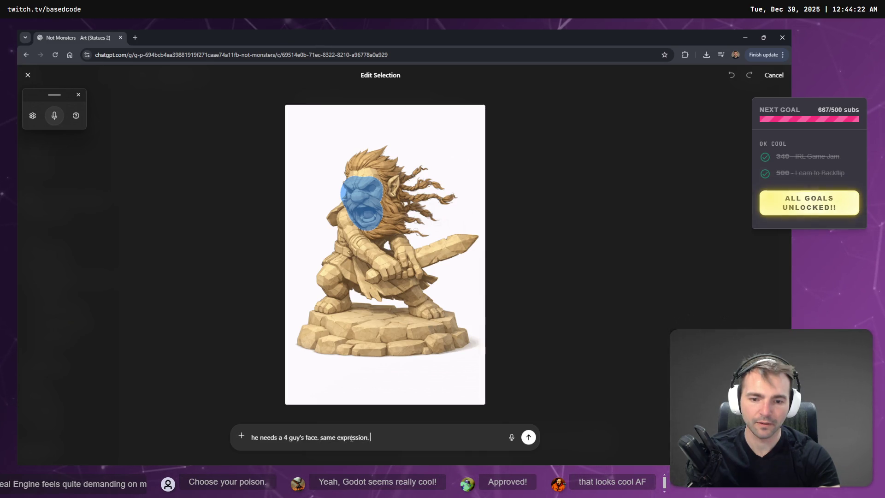
key("Return")
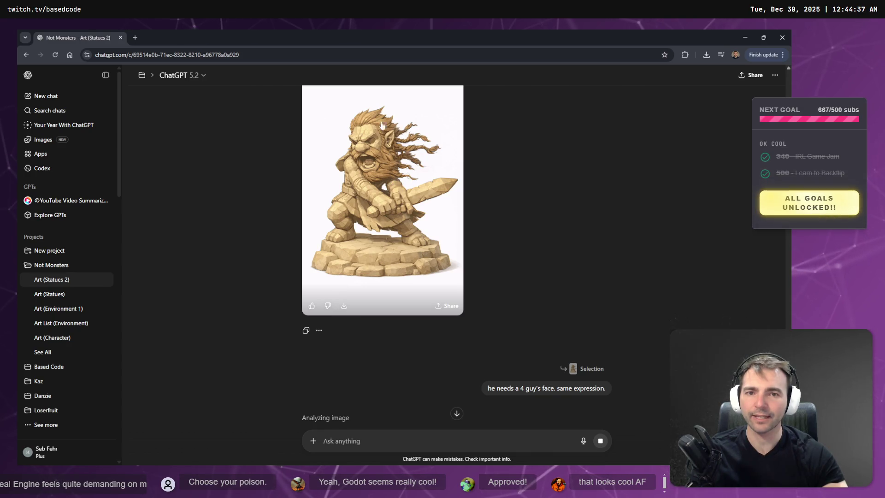
mouse_move(443, 33)
left_mouse_down()
mouse_move(449, 70)
mouse_move(884, 138)
left_mouse_up()
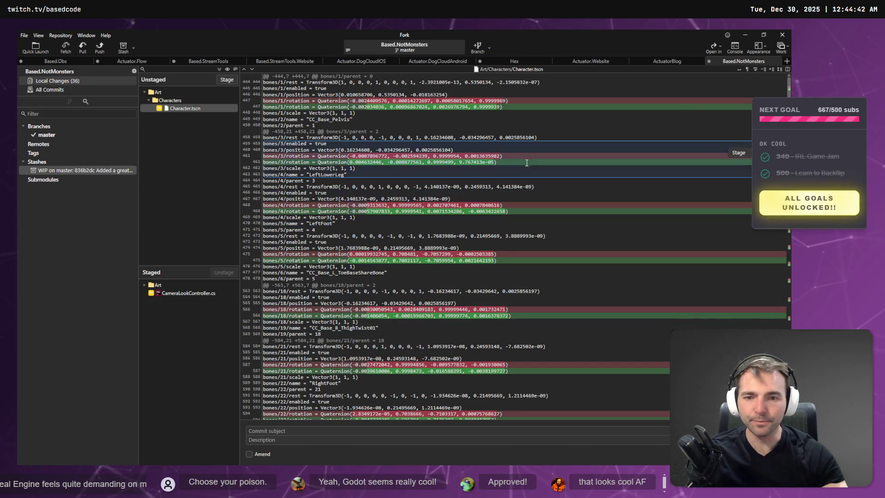
Step: Go through Rider and Fork to VS Code and select the CameraPath export line in Codex's diff
mouse_move(679, 312)
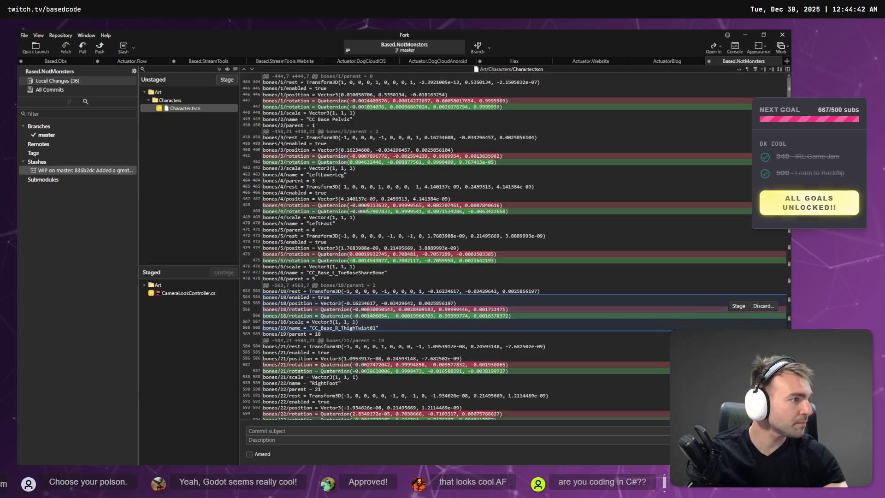
left_click(201, 380)
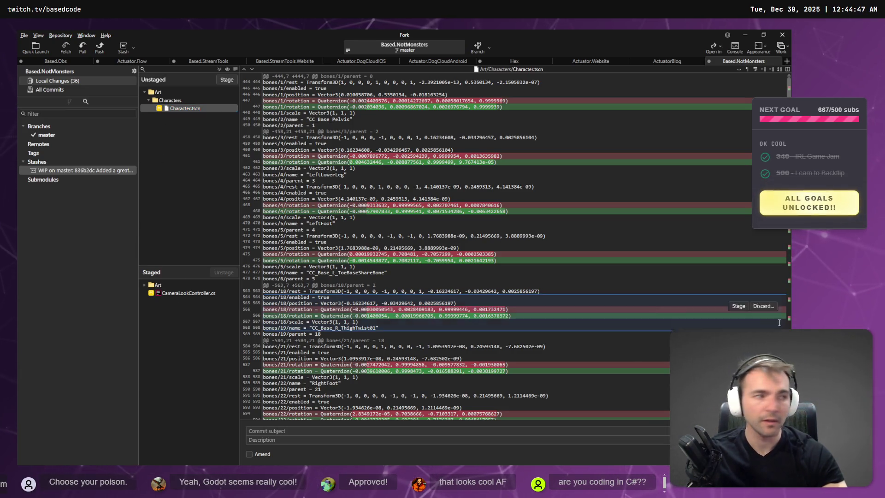
key("alt")
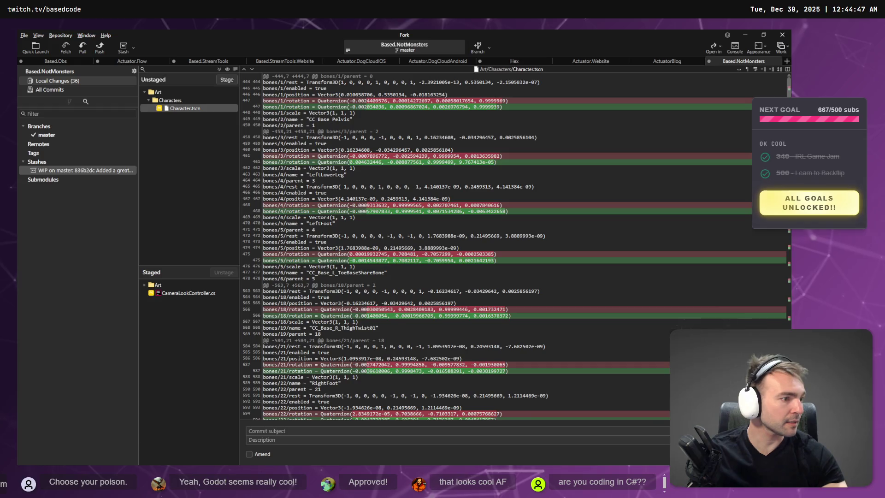
key("alt+Tab")
scroll(359, 229, "up", 10)
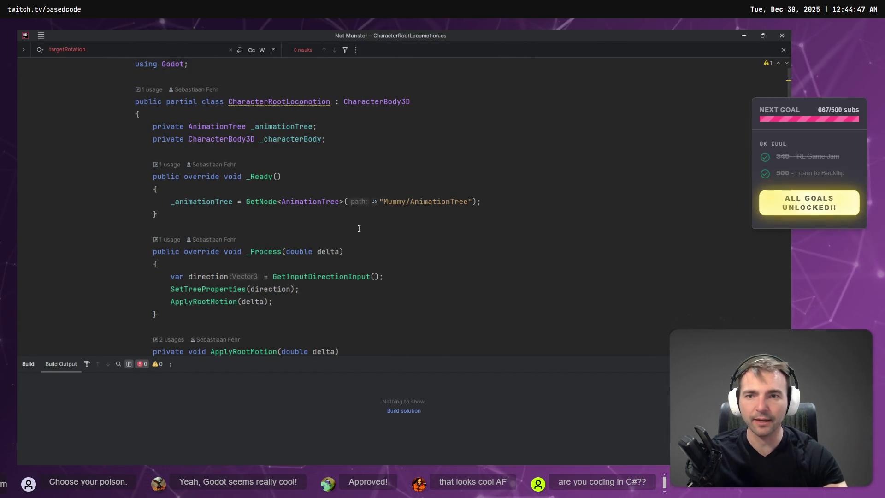
scroll(341, 150, "down", 2)
scroll(464, 205, "up", 2)
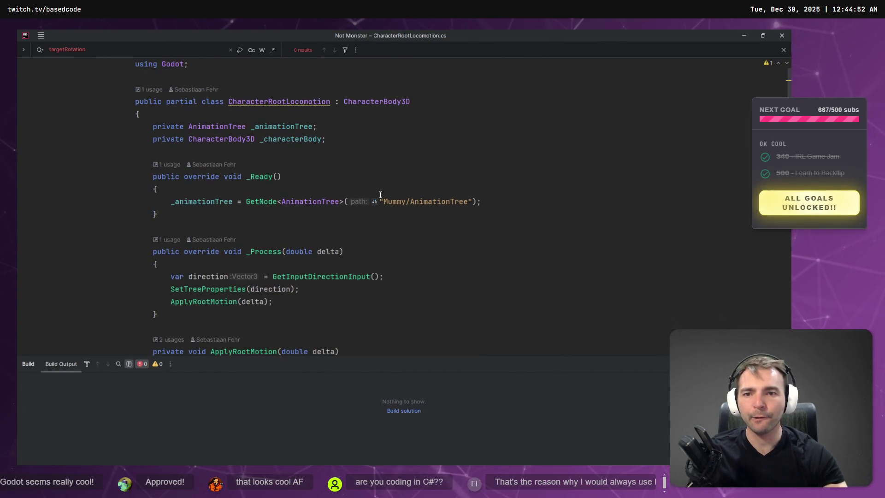
key("alt+Tab")
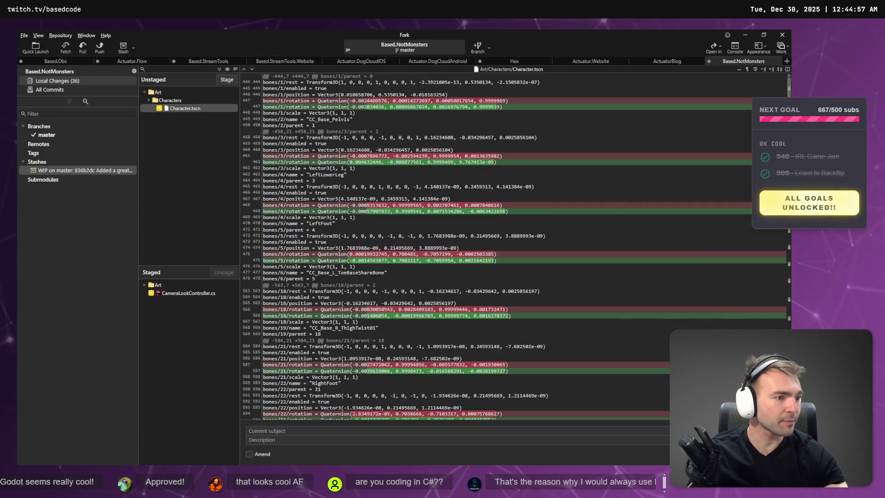
key("alt+Tab")
scroll(176, 277, "up", 3)
left_click_drag(238, 283, 37, 279)
key("ctrl+c")
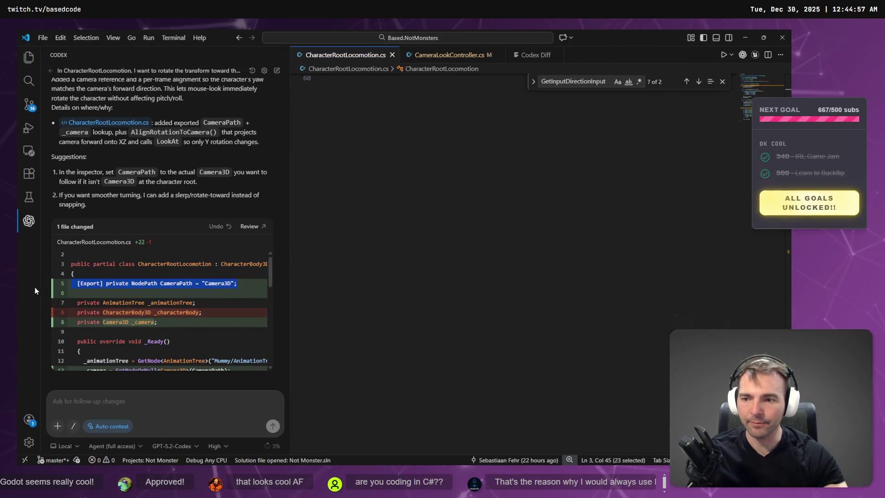
Step: Paste the exported CameraPath line at the top of the CharacterRootLocomotion class in Rider
key("alt+Tab")
key("alt+Tab")
key("Tab")
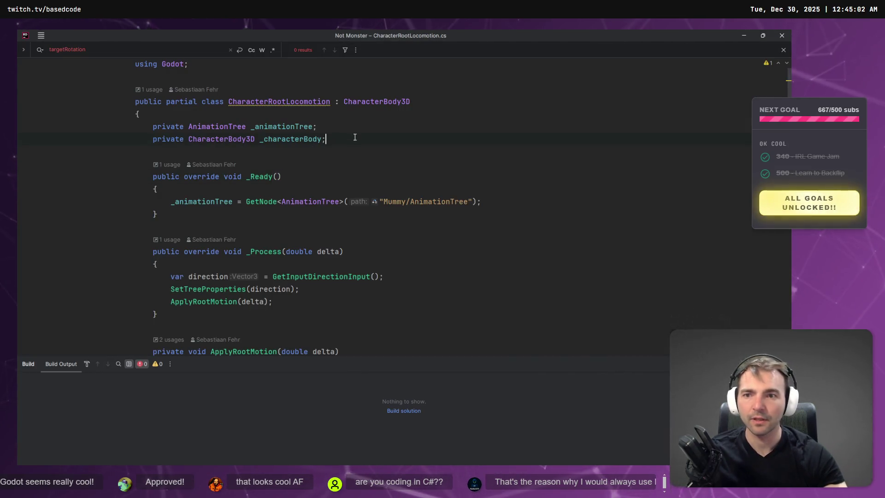
left_click(354, 127)
key("ctrl+alt+Return")
key("ctrl+alt+Return")
key("ctrl+v")
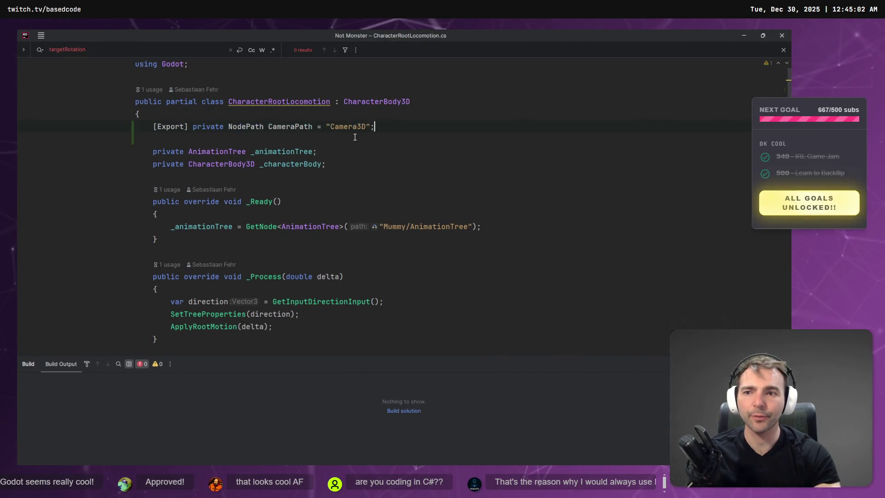
Step: Copy the Camera3D _camera field from the Codex diff and place it below CameraPath
key("alt+Tab")
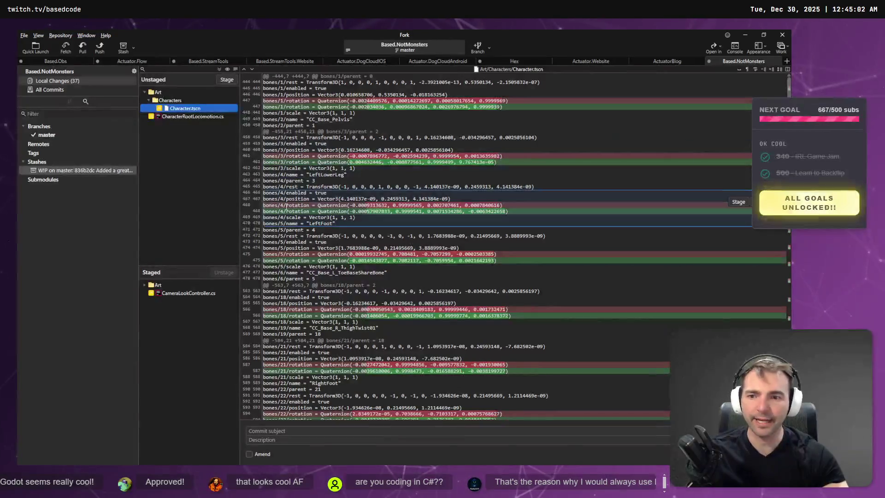
key("alt+Tab")
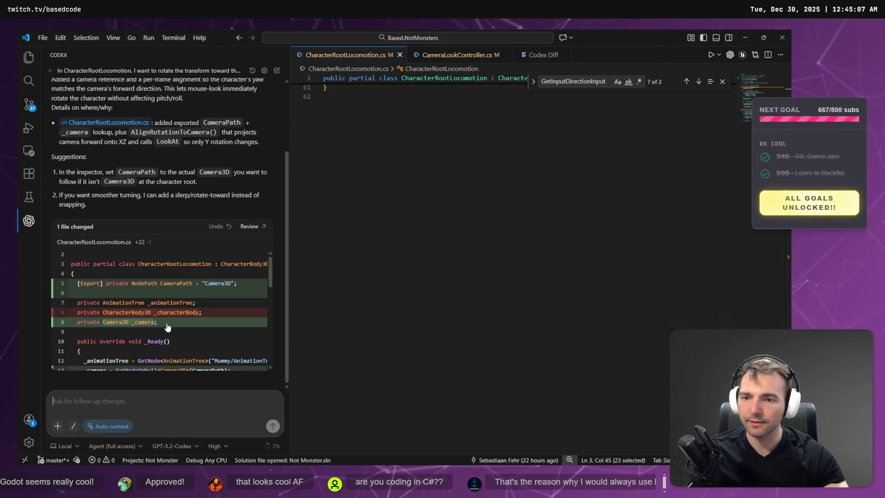
left_click_drag(171, 323, 75, 322)
key("ctrl+c")
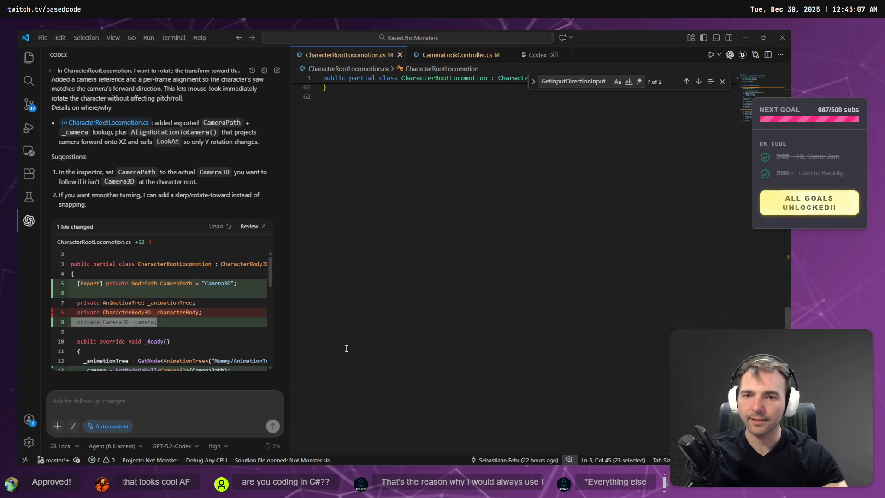
key("alt+Tab")
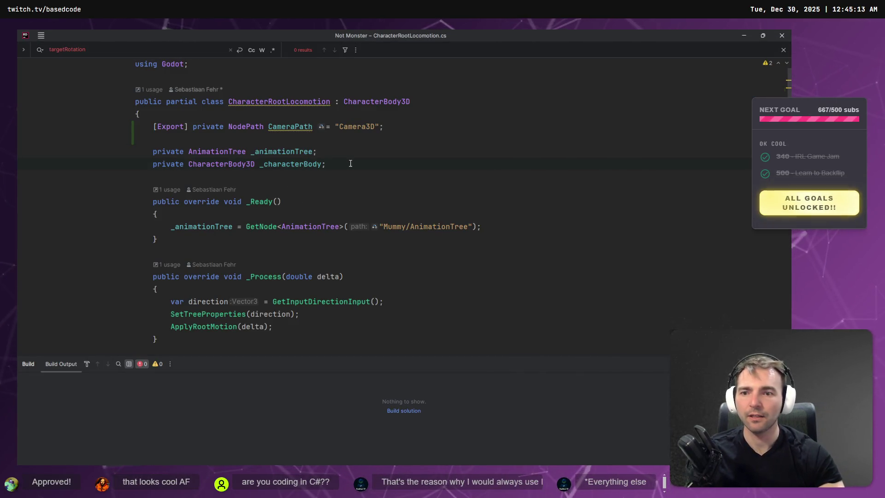
left_click(584, 224)
key("Return")
key("ctrl+v")
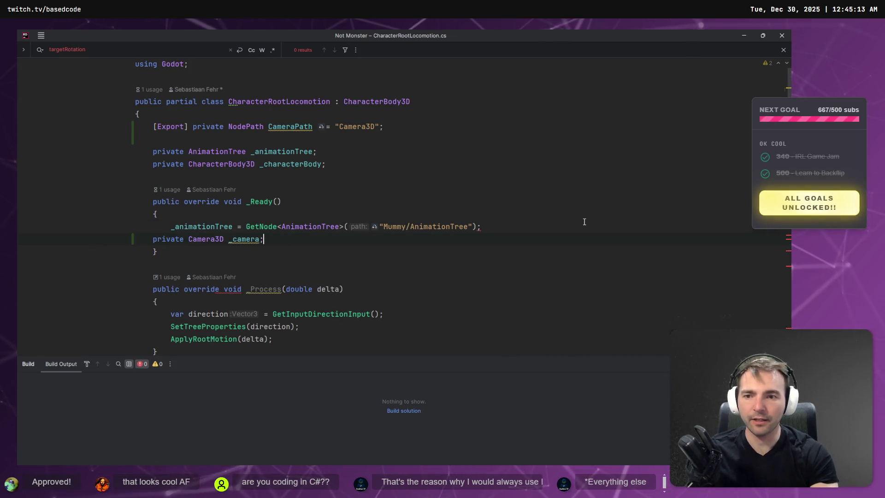
key("Down")
key("Down")
key("Down")
key("ctrl+x")
key("Up")
key("Up")
key("Up")
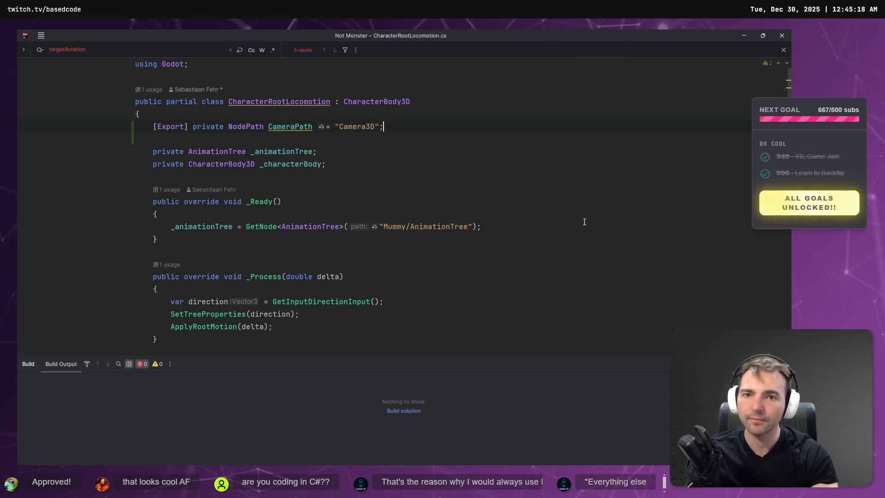
key("ctrl+v")
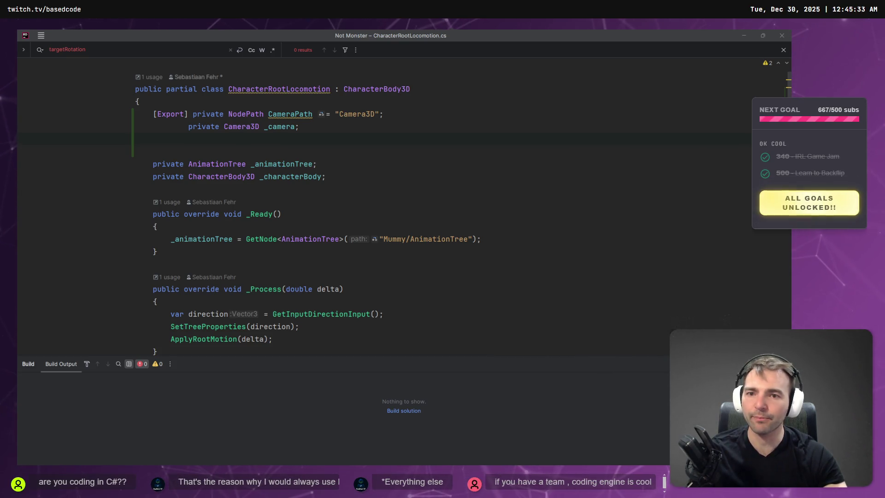
Step: Tidy the field indentation, put [Export] on its own line, and remove the extra blank line
left_click(188, 121)
key("BackSpace")
key("BackSpace")
key("Up")
key("Return")
key("ctrl+z")
key("Return")
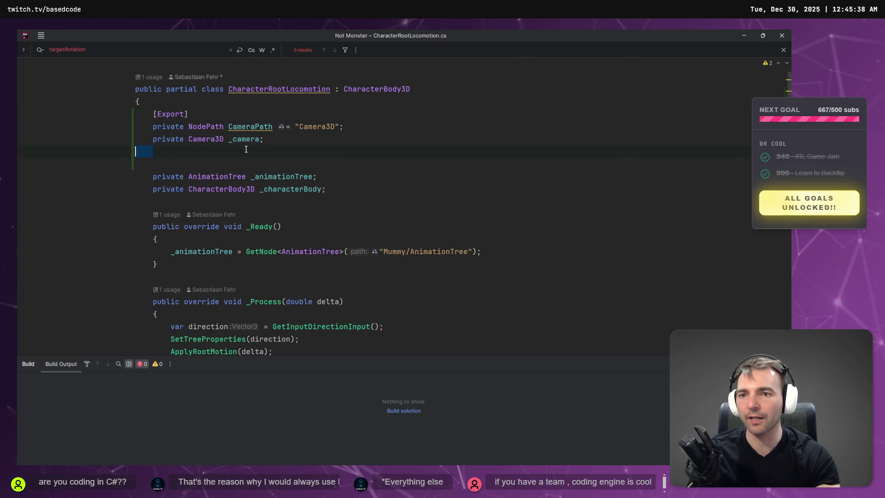
key("BackSpace")
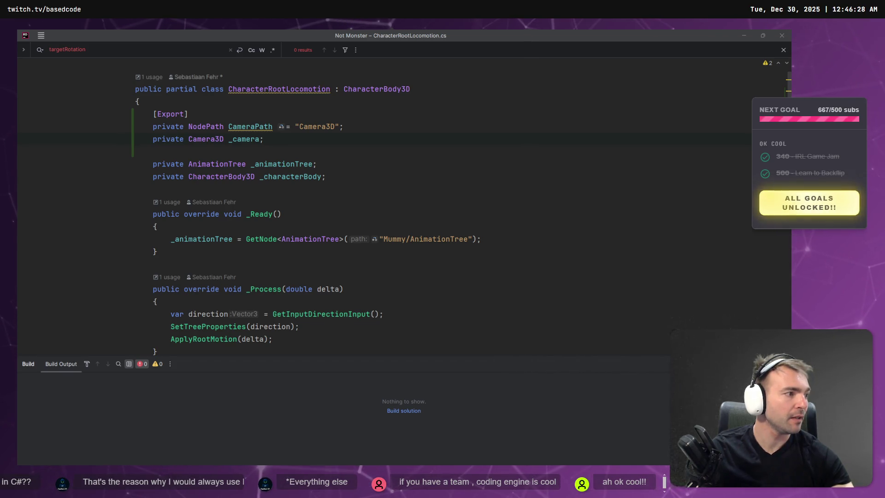
Step: Switch from Rider to the ChatGPT window showing the stone dwarf statue
key("alt+Tab")
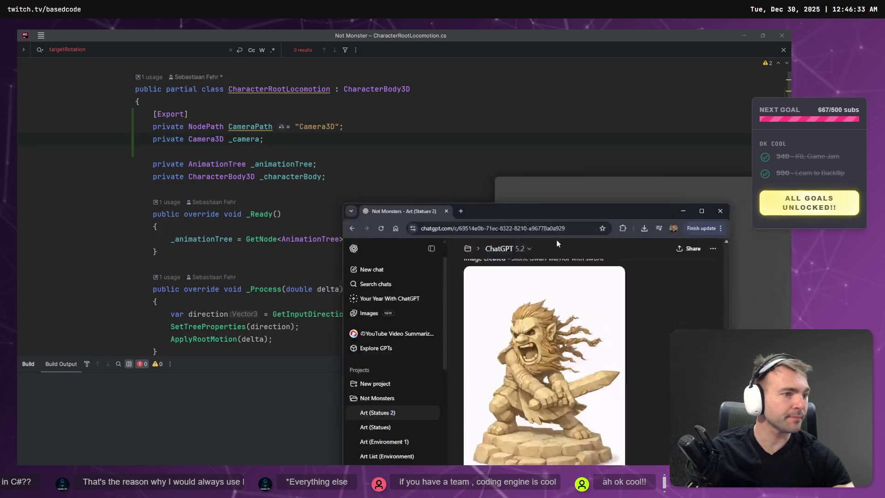
Step: Open the Art (Character) chat from the ChatGPT sidebar
scroll(416, 214, "up", 5)
scroll(429, 226, "down", 5)
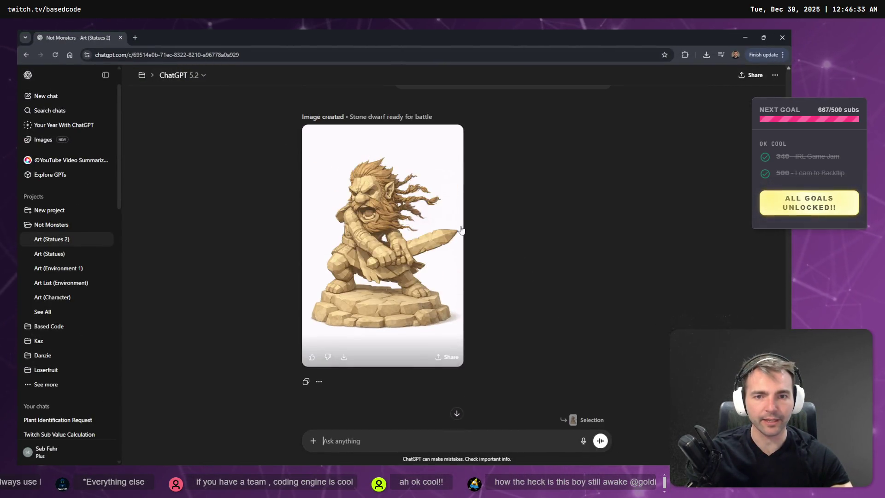
scroll(440, 238, "up", 1)
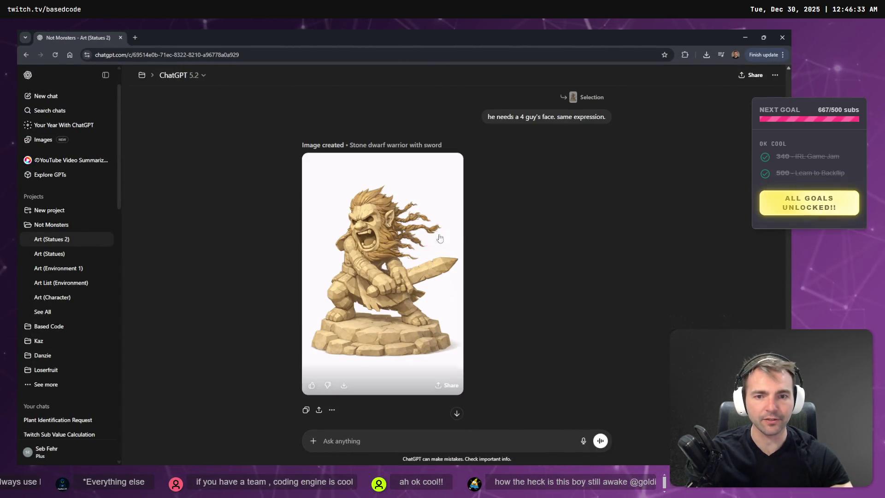
left_click(55, 253)
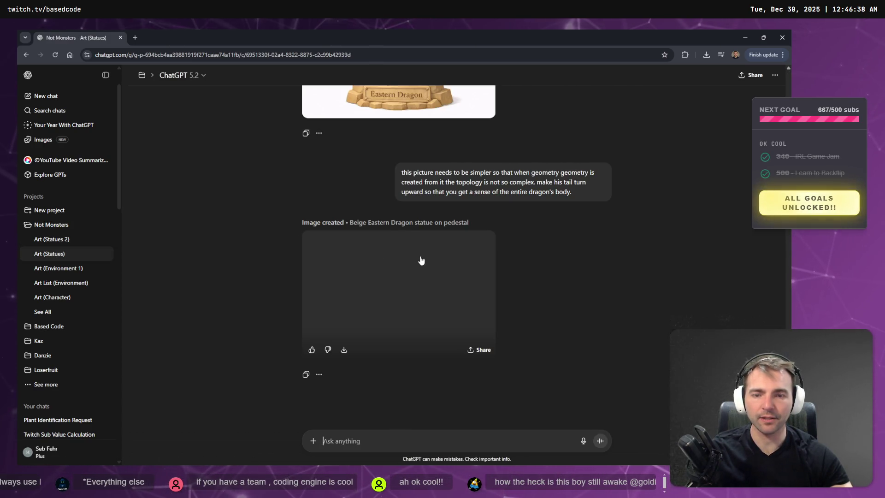
scroll(423, 263, "up", 15)
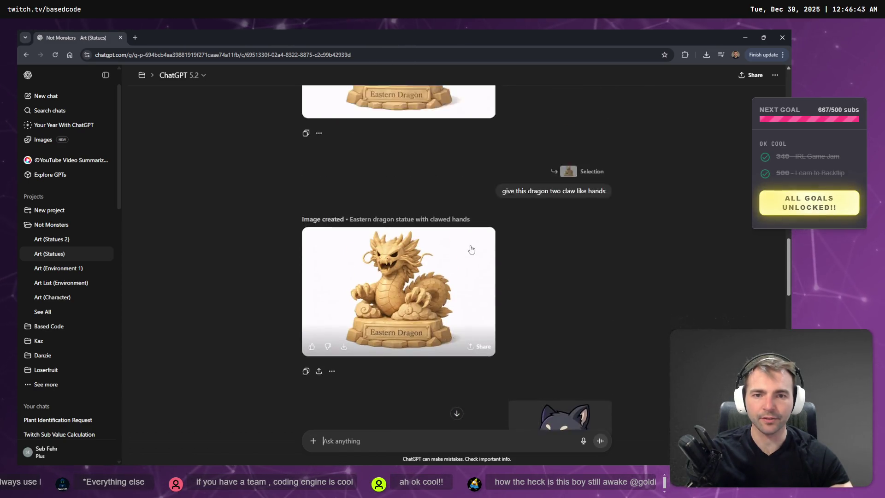
scroll(489, 256, "down", 10)
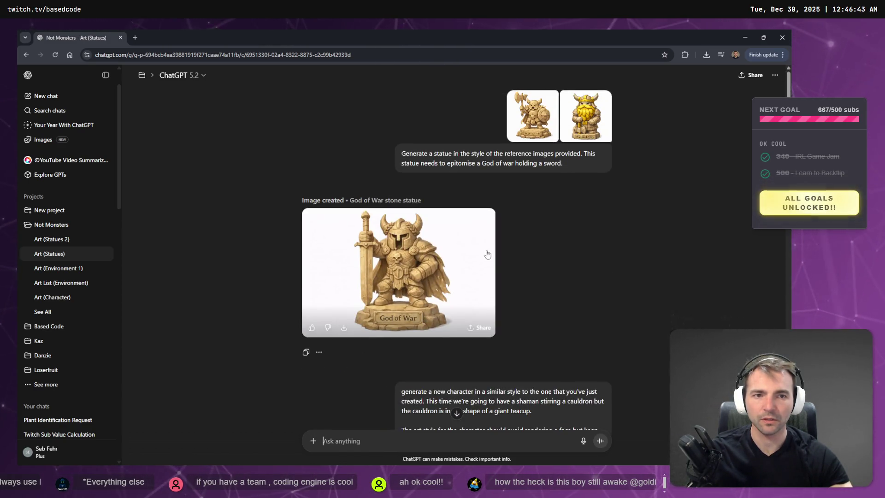
left_click(65, 284)
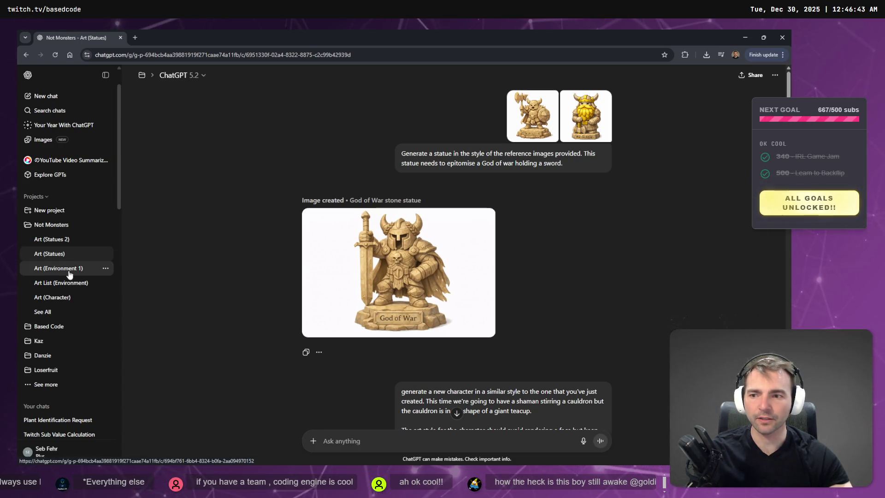
left_click(46, 298)
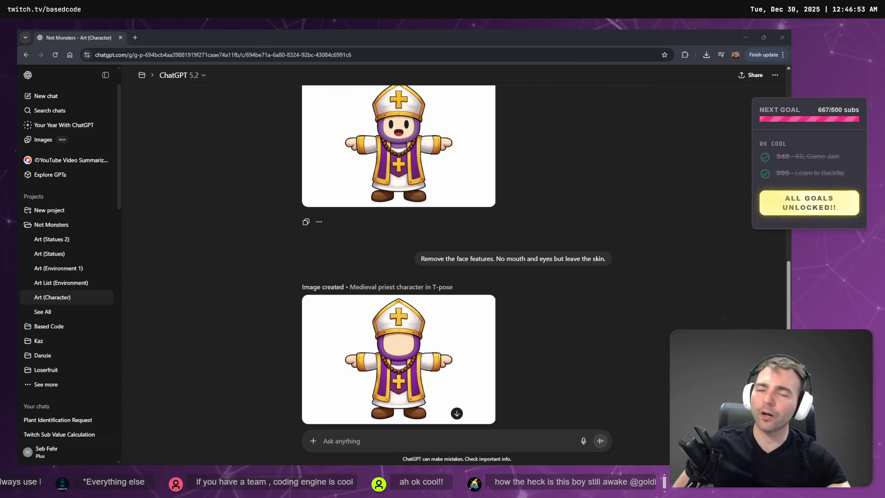
Step: Step back through earlier character prompt versions to the chibi knight version
scroll(409, 275, "up", 10)
scroll(461, 281, "down", 15)
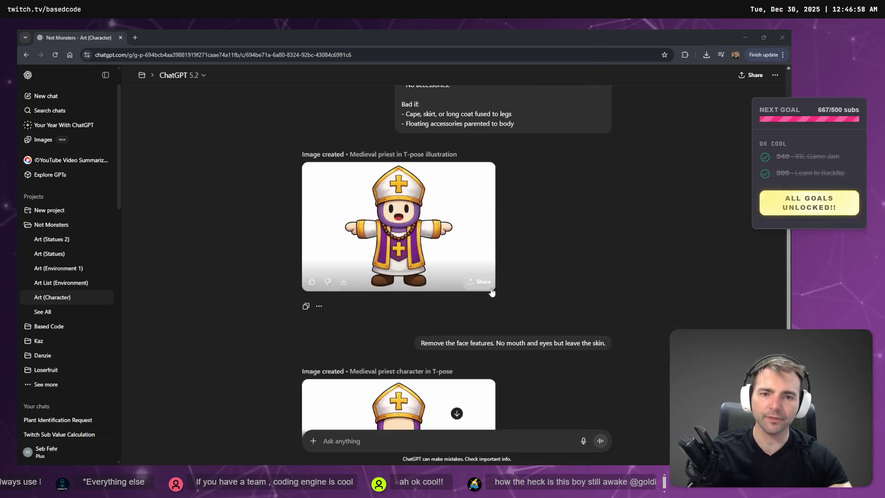
scroll(505, 287, "up", 6)
scroll(560, 221, "down", 2)
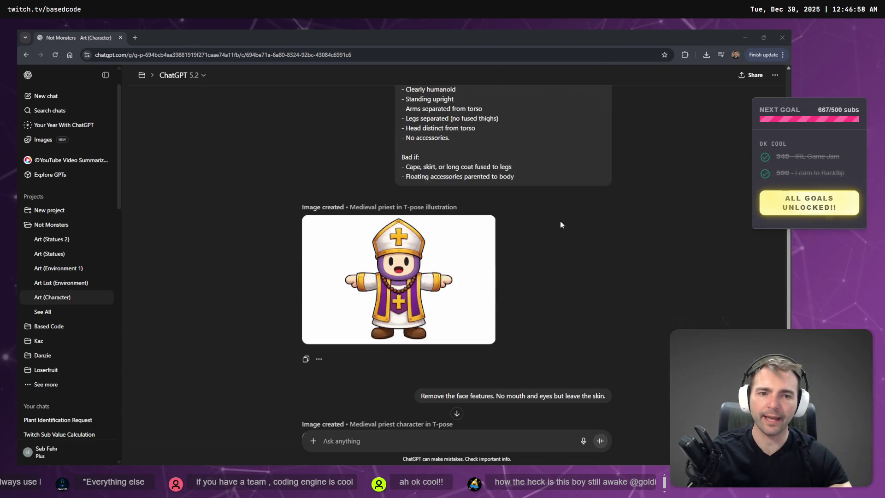
left_click(584, 194)
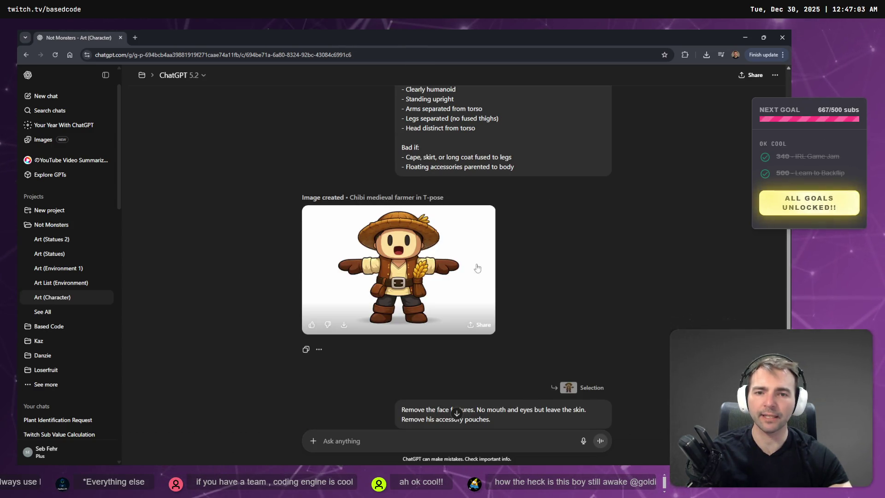
scroll(576, 329, "down", 2)
scroll(577, 329, "down", 3)
scroll(544, 301, "up", 10)
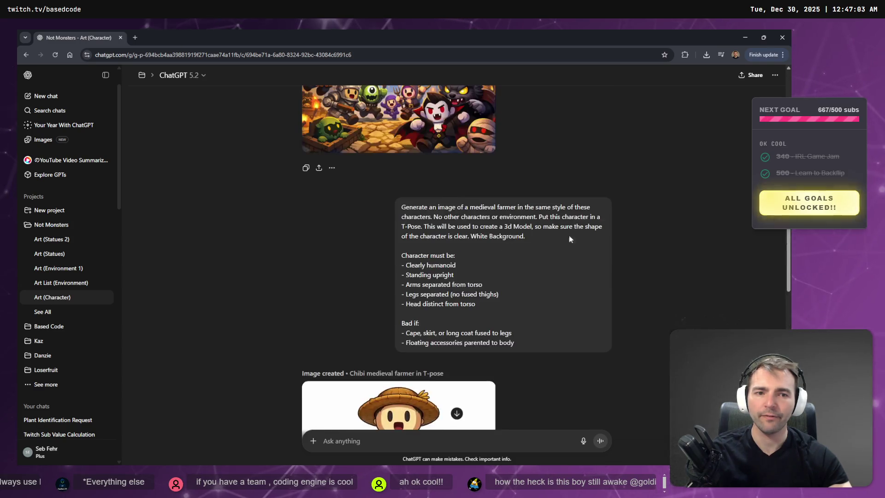
scroll(569, 235, "down", 4)
left_click(584, 240)
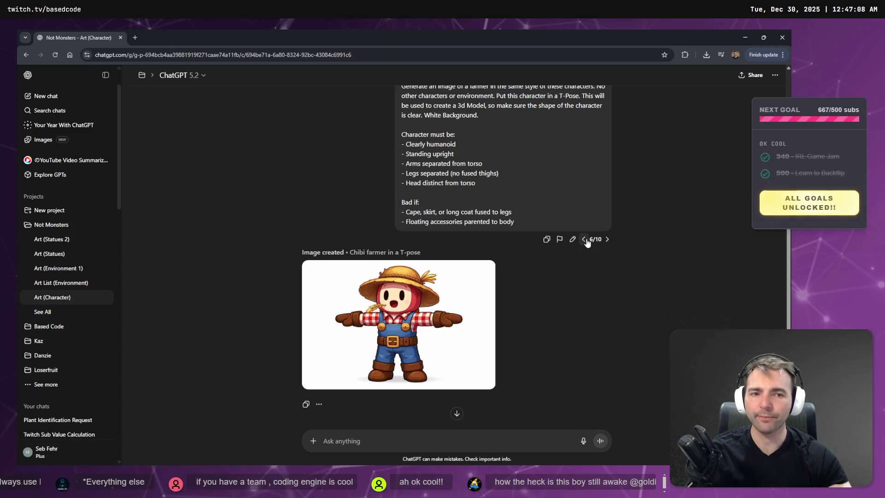
left_click(584, 240)
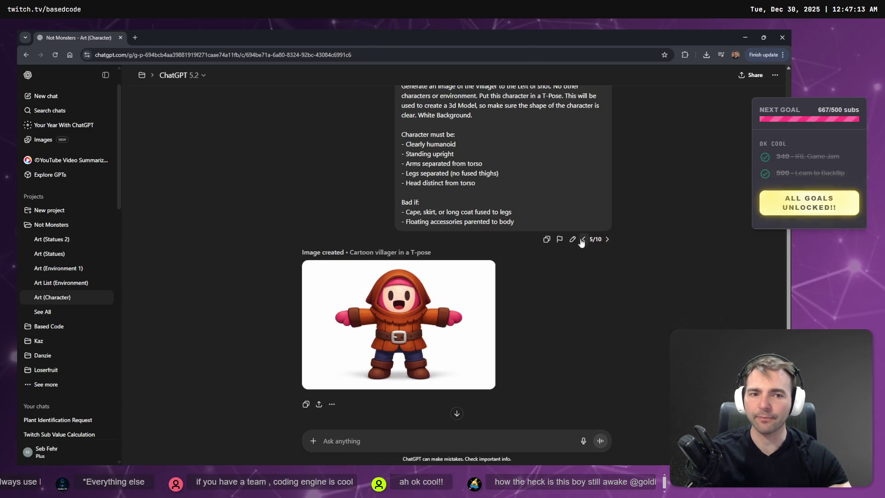
left_click(582, 240)
left_click(585, 248)
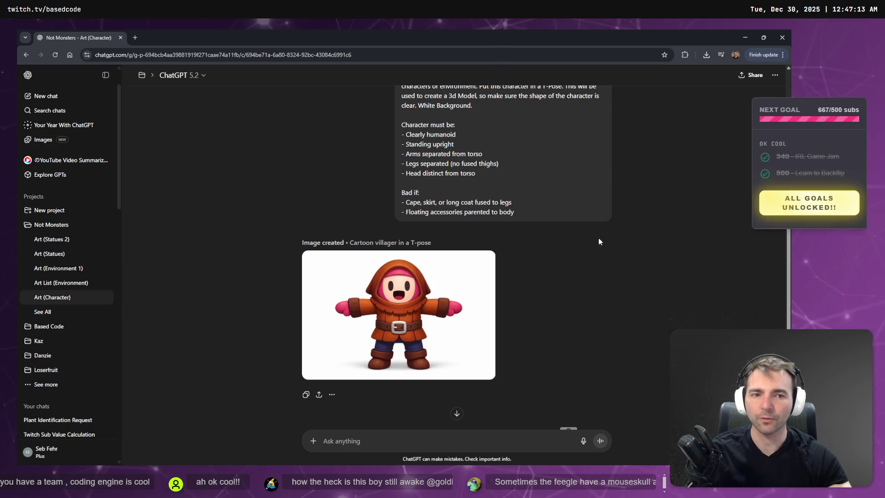
left_click(583, 230)
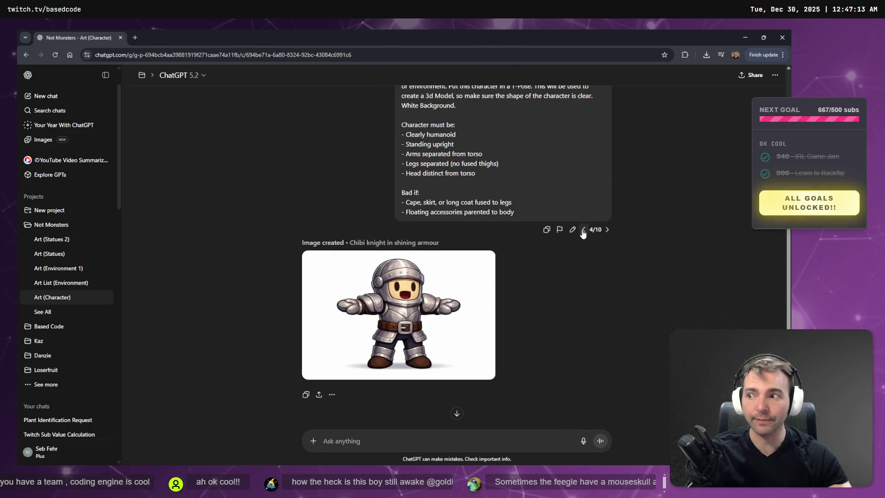
Step: Go forward to the cartoon villager version (5/10) and open its image full-size
scroll(576, 279, "down", 5)
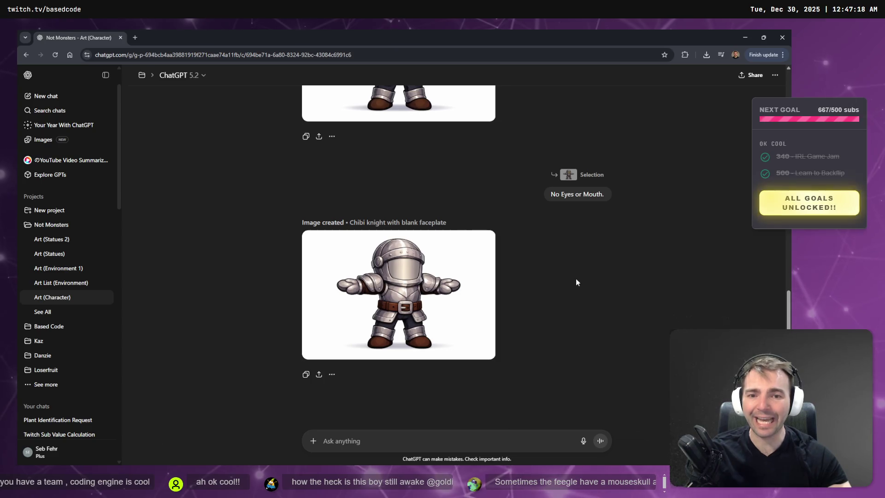
scroll(576, 279, "up", 6)
scroll(578, 276, "down", 1)
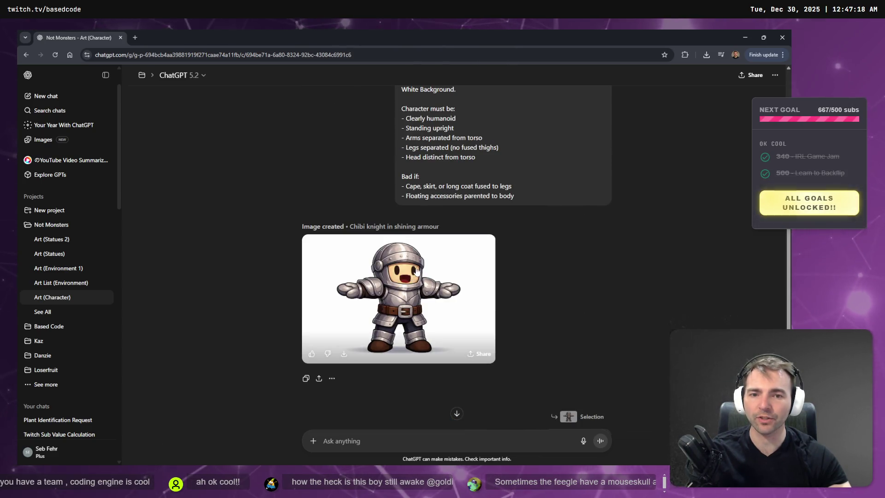
left_click(607, 213)
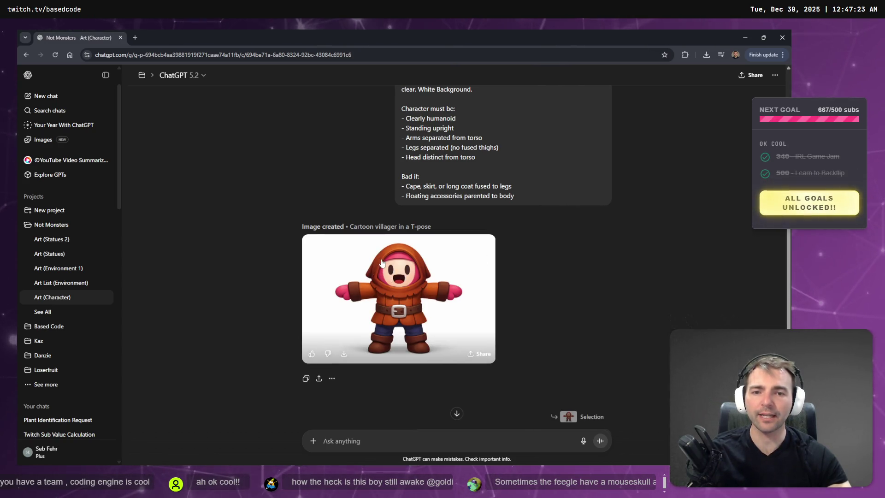
left_click(453, 279)
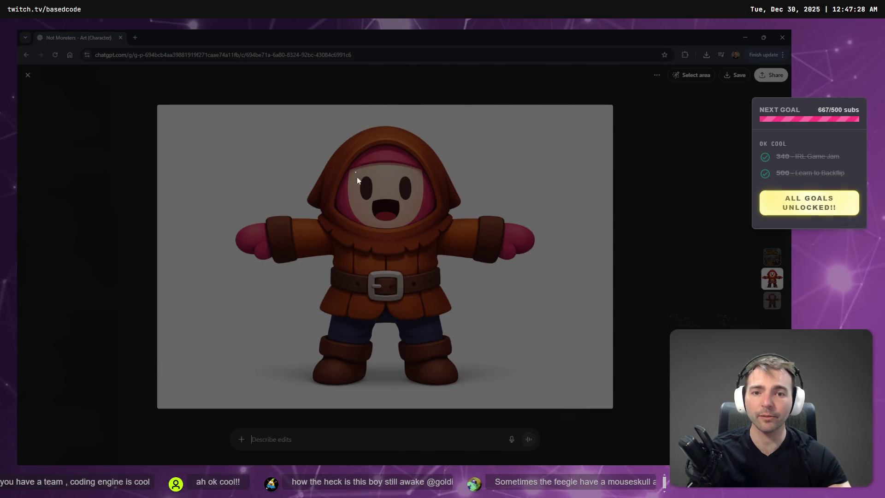
Step: Snip a rectangle around the cartoon villager's face, then close the image viewer
mouse_move(355, 171)
left_mouse_down()
mouse_move(405, 225)
mouse_move(418, 224)
left_mouse_up()
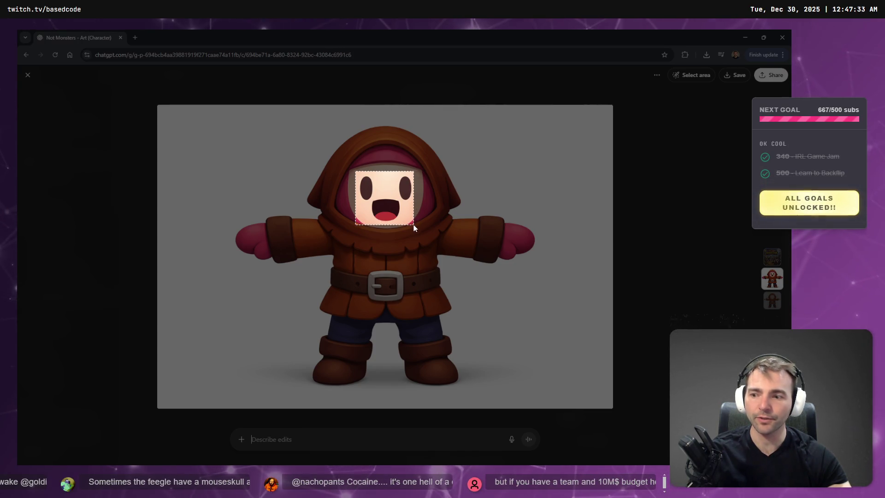
key("Escape")
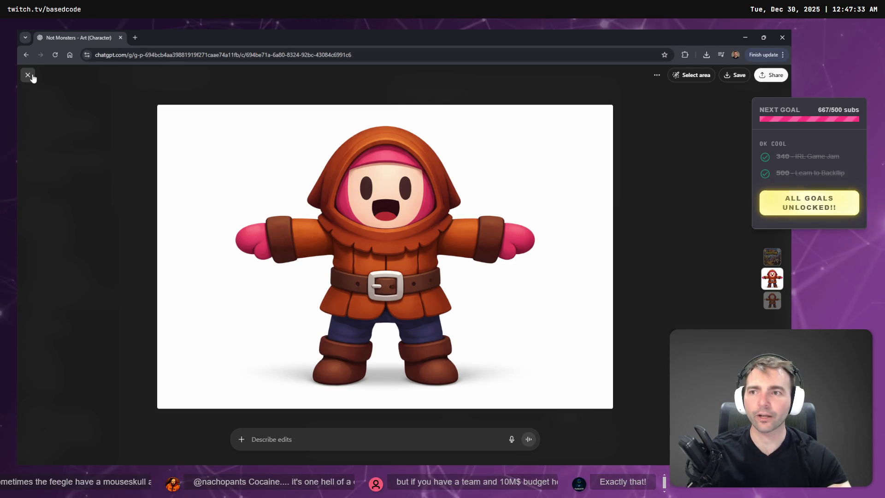
left_click(28, 75)
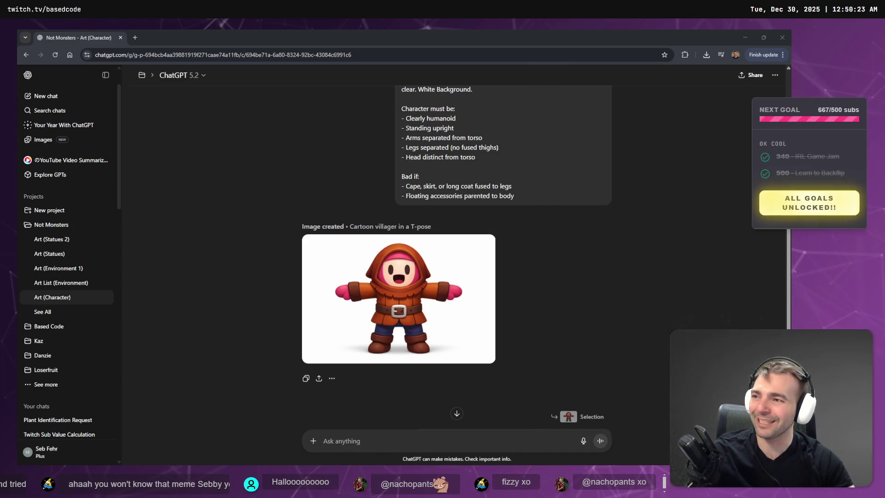
Step: Go back from the villager chat to the Not Monsters Art (Statues) chat
left_click(265, 205)
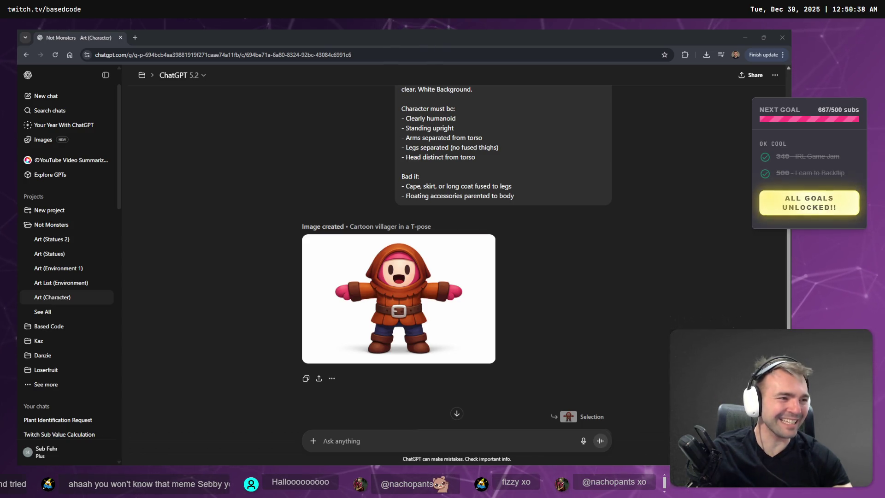
key("alt+Tab")
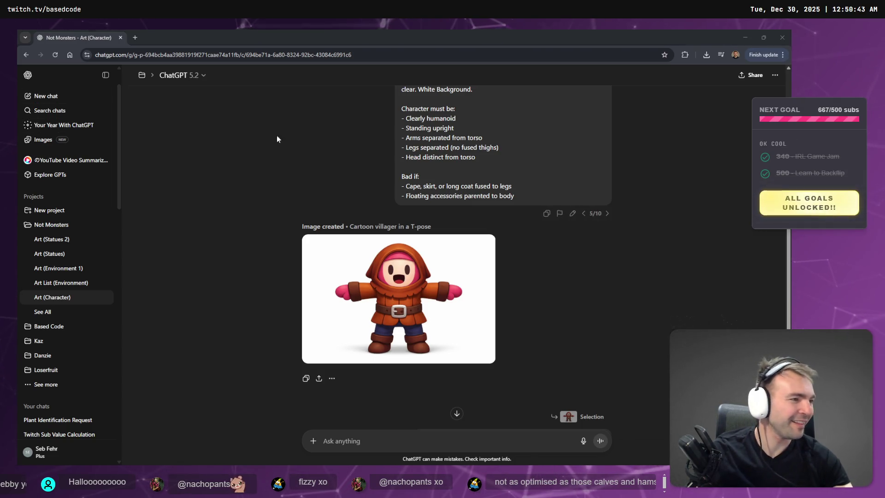
left_click(25, 56)
Step: In the stone dwarf statue chat, dictate and send a request to use the attached villager face, keeping the angry expression
left_click(25, 55)
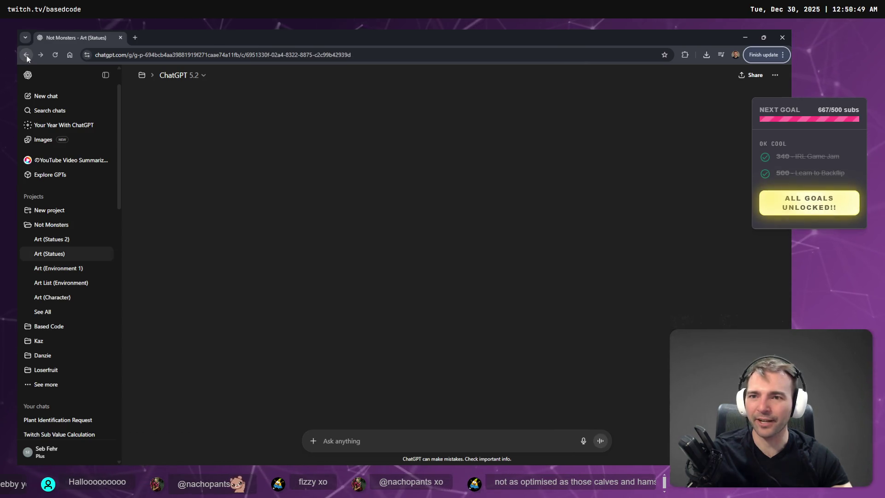
left_click(42, 54)
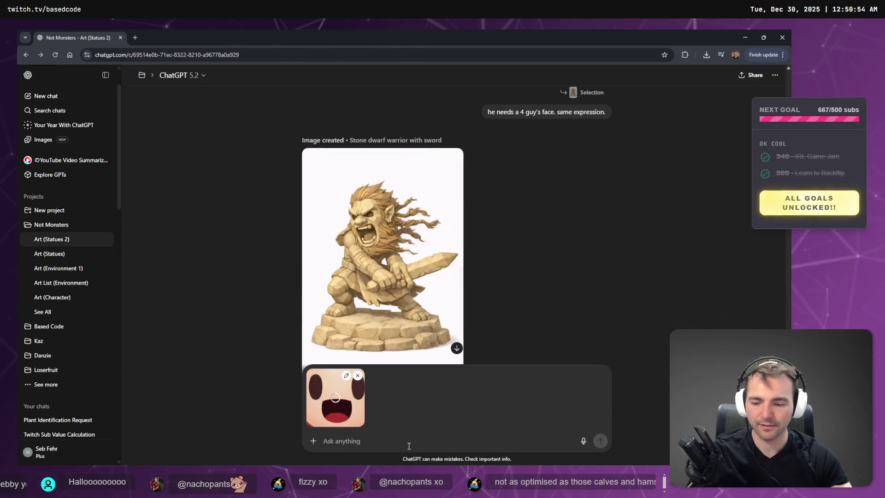
key("super+h")
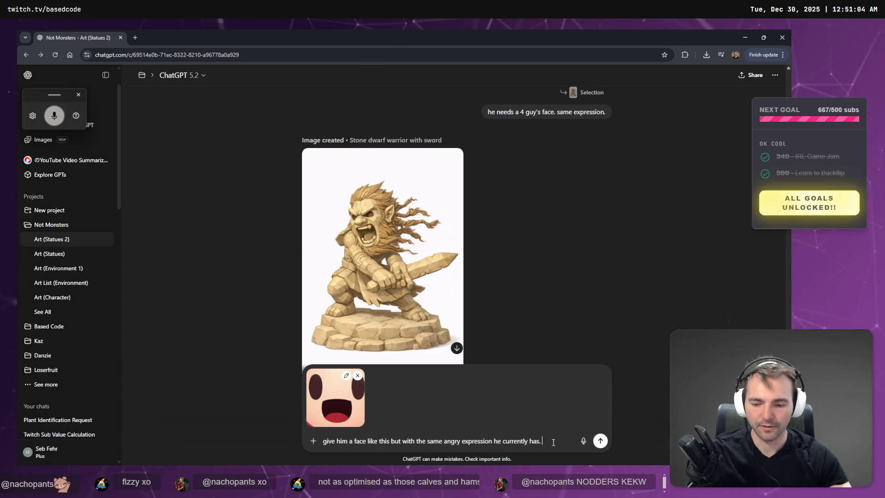
key("super+h")
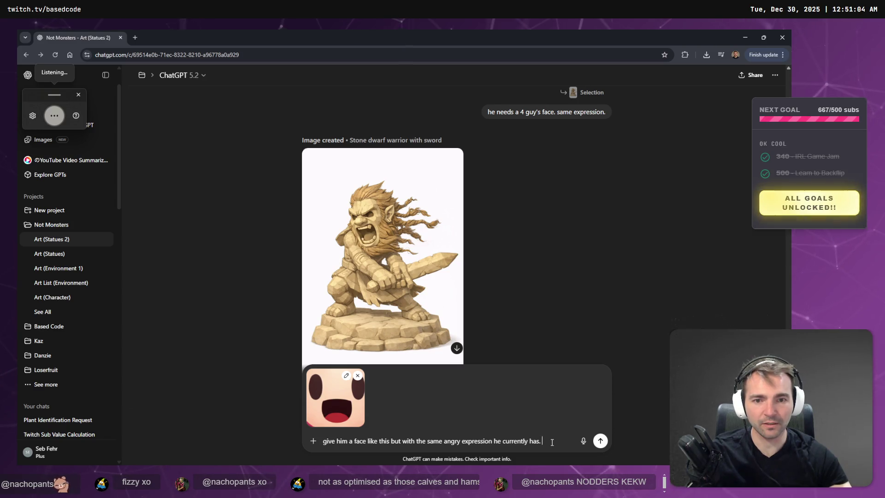
left_click(600, 441)
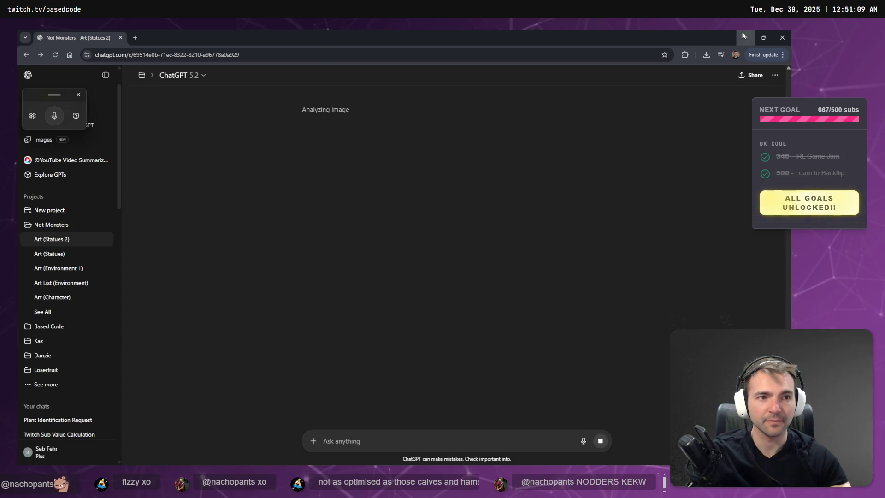
left_click(743, 35)
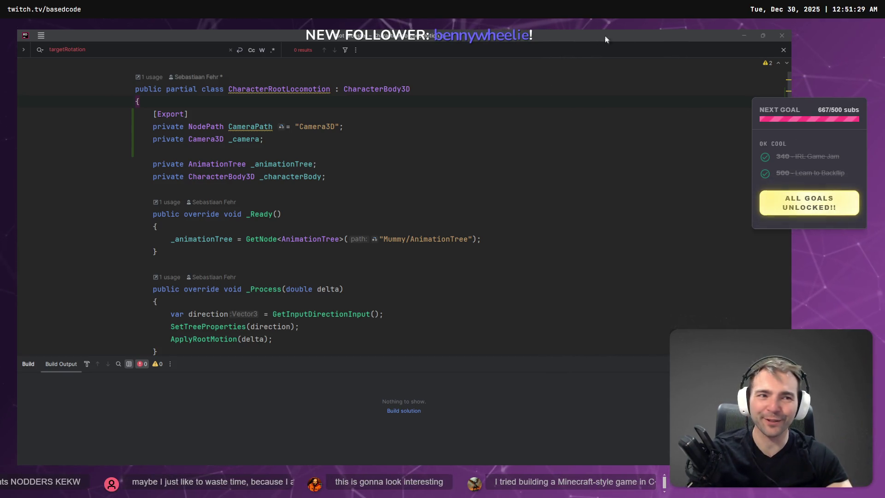
Step: In _Ready, add a _camera GetNodeOrNull<Camera3D> assignment below the _animationTree lookup, accepting Copilot's suggestion
left_click(737, 31)
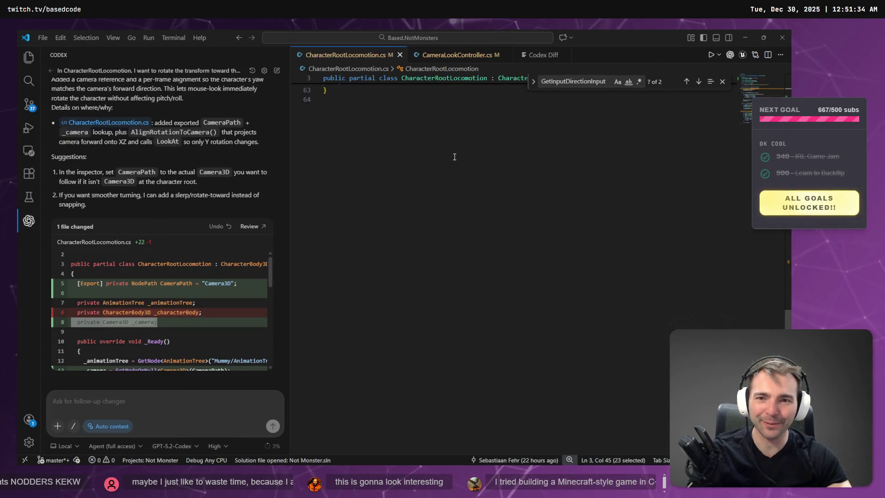
scroll(454, 152, "down", 10)
scroll(533, 199, "up", 3)
scroll(533, 199, "up", 12)
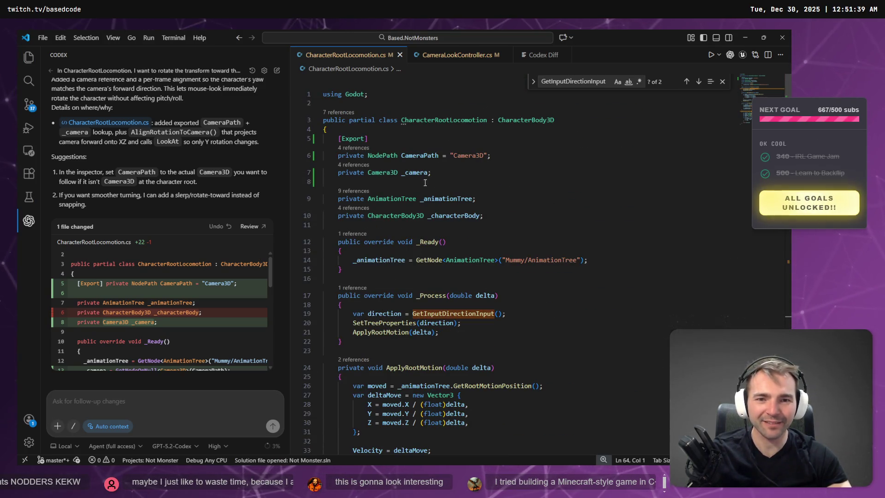
double_click(415, 172)
left_click(622, 259)
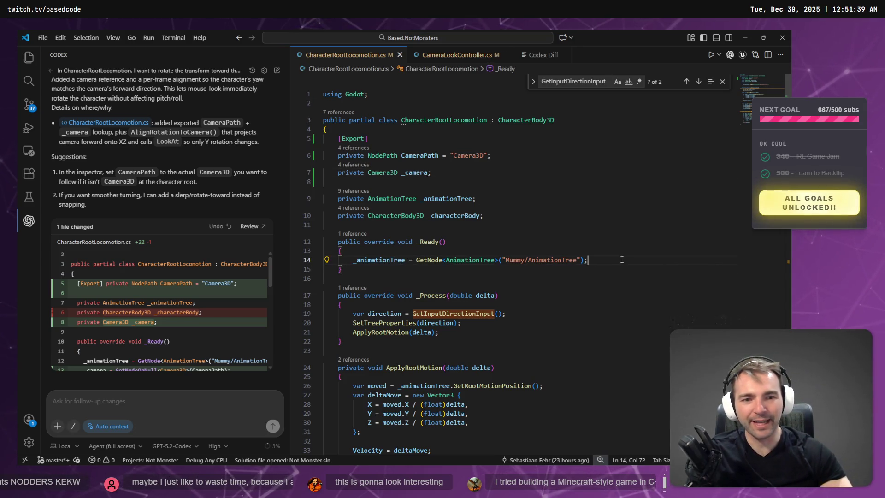
key("Return")
type("_camera")
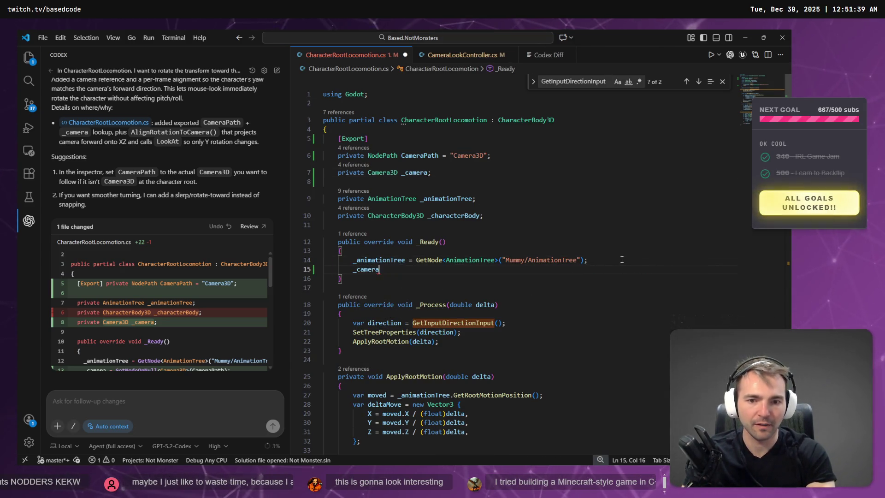
key("Tab")
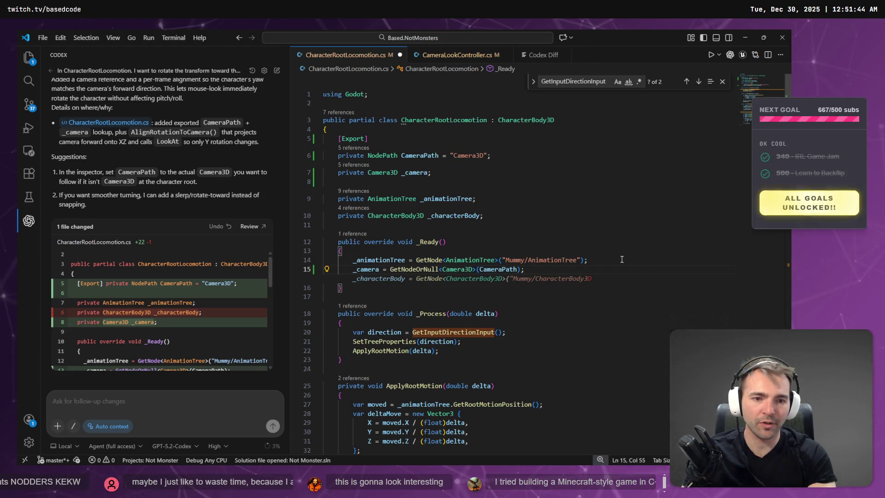
Step: Replace CameraPath in the camera lookup with the hardcoded "Camera3D" string
left_click_drag(448, 155, 487, 156)
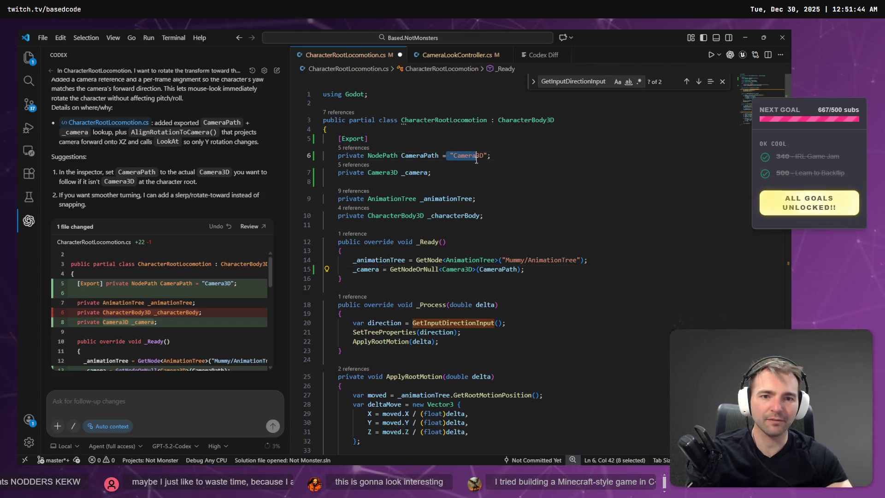
key("BackSpace")
left_click(495, 269)
double_click(495, 270)
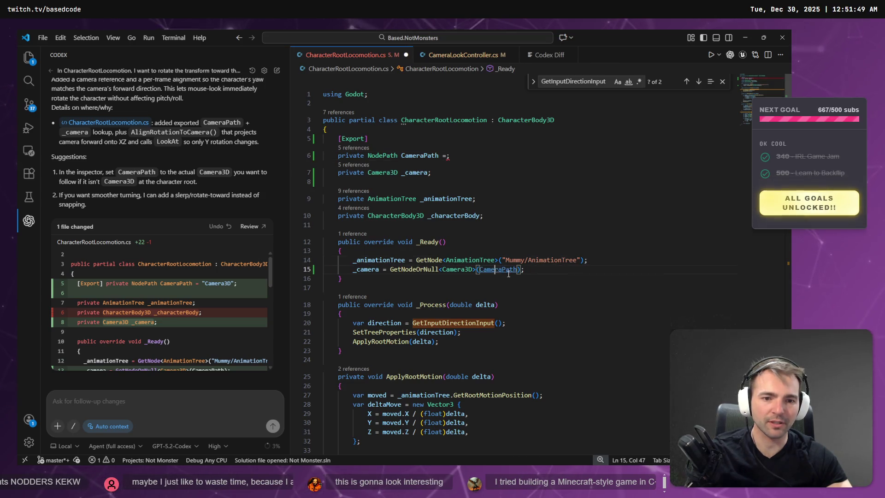
type("\"Camera3D\"")
Step: Delete the exported CameraPath field declaration and the leftover blank lines
left_click_drag(452, 155, 324, 138)
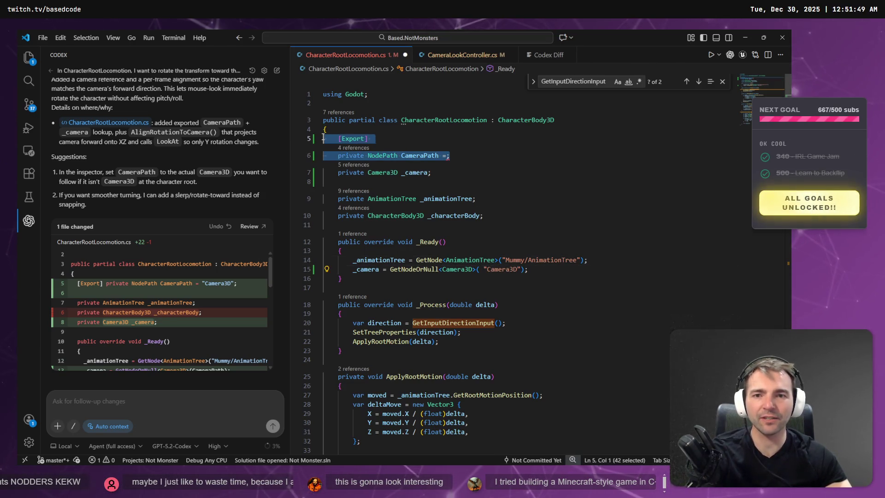
key("BackSpace")
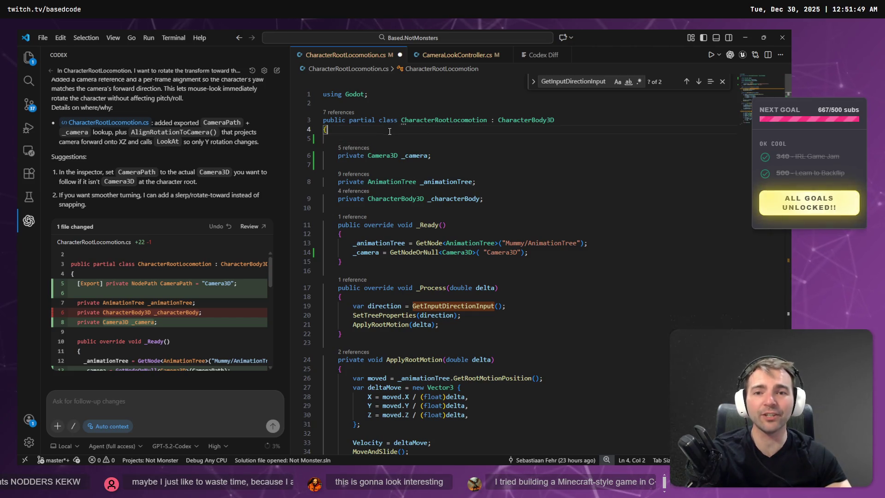
key("Delete")
left_click(415, 160)
key("BackSpace")
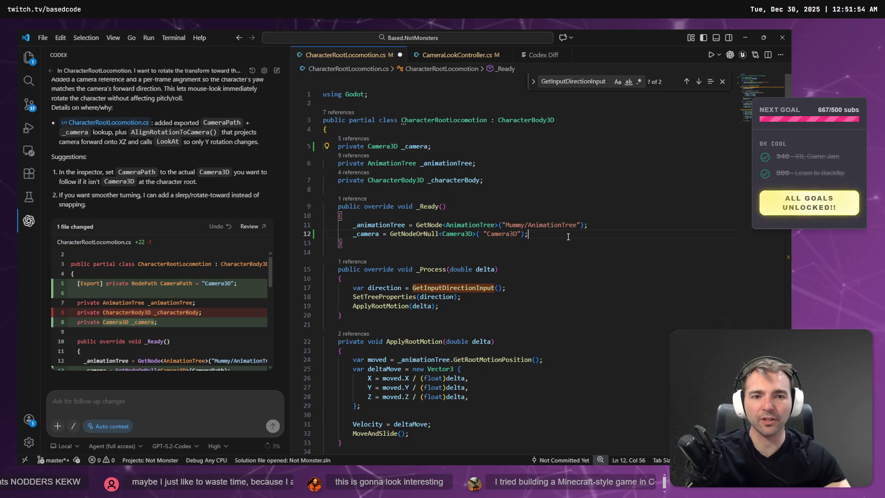
Step: Remove the extra space before "Camera3D" in the GetNodeOrNull call
left_click(581, 225)
left_click(597, 227)
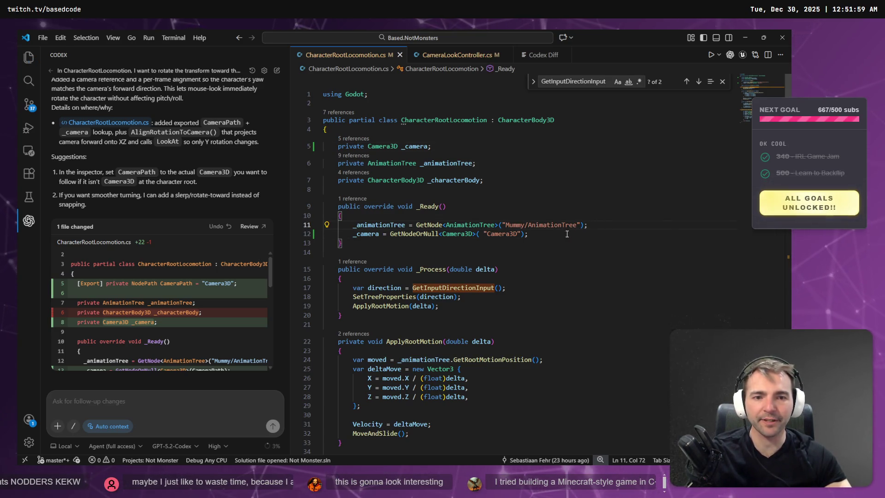
left_click(482, 234)
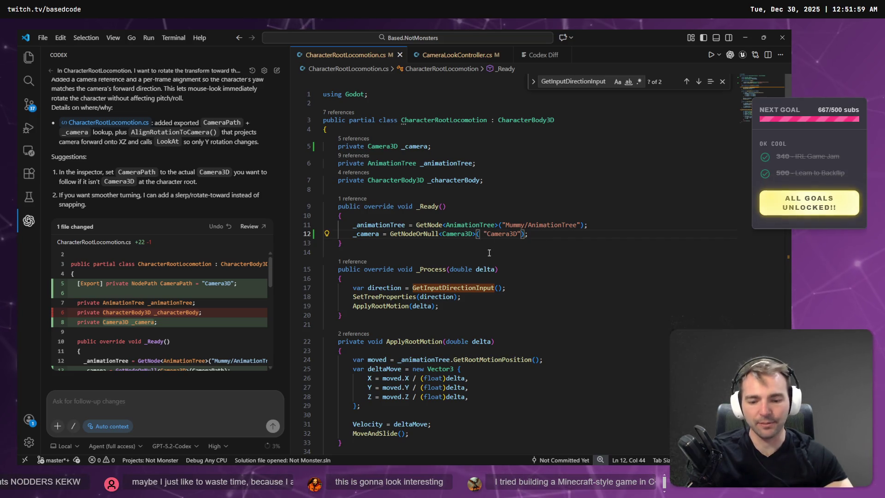
key("BackSpace")
key("Escape")
left_click(558, 228)
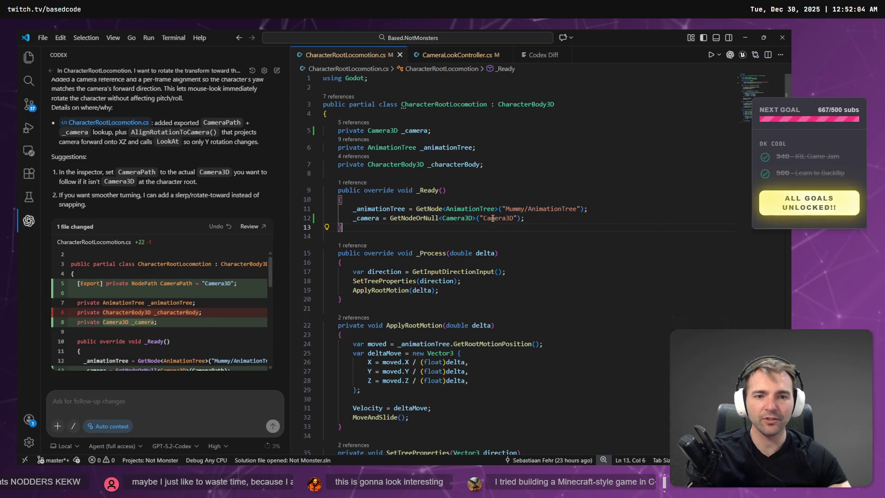
Step: In _Process, select the "parameters/conditions/stopped" animation condition string
left_click(507, 253)
scroll(553, 248, "down", 5)
scroll(578, 243, "down", 3)
left_click_drag(423, 216, 526, 217)
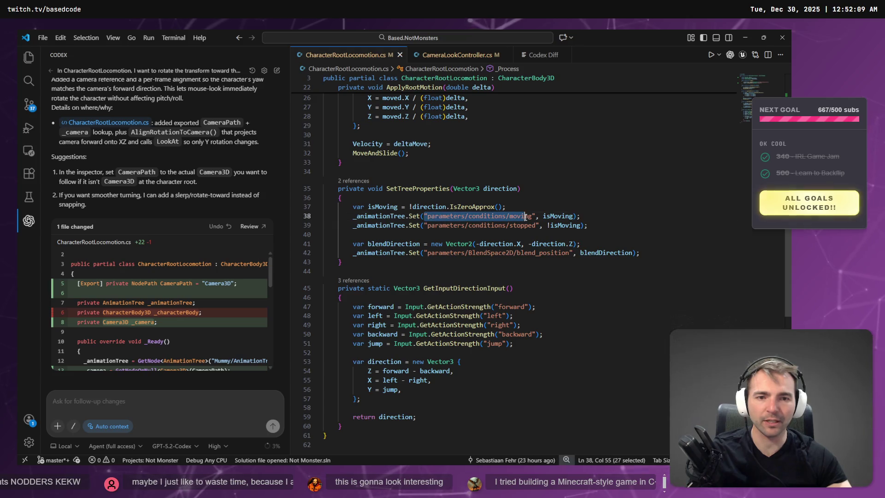
left_click_drag(423, 225, 540, 226)
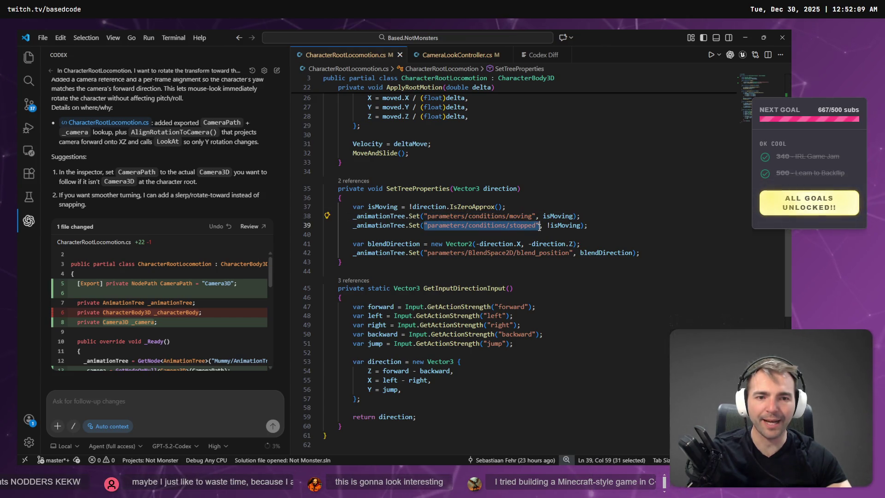
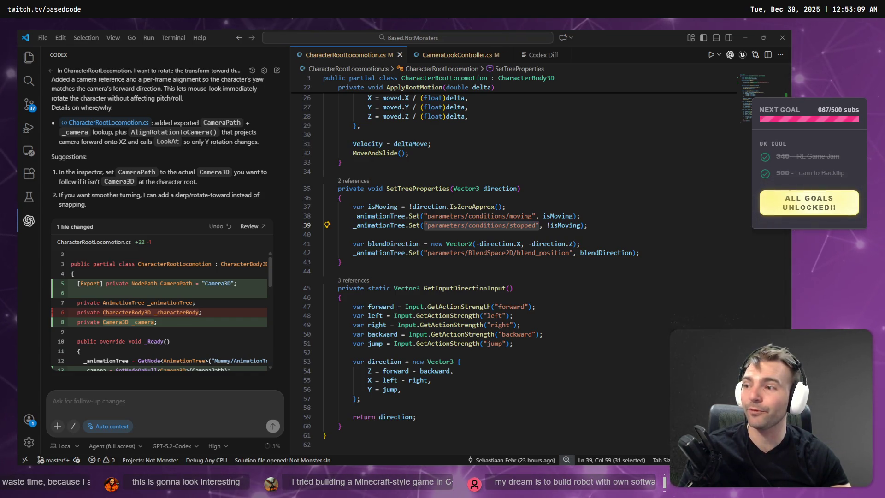
Step: Clear the selection in VS Code and bring up CharacterRootLocomotion.cs in Rider
left_click(507, 280)
scroll(484, 254, "down", 1)
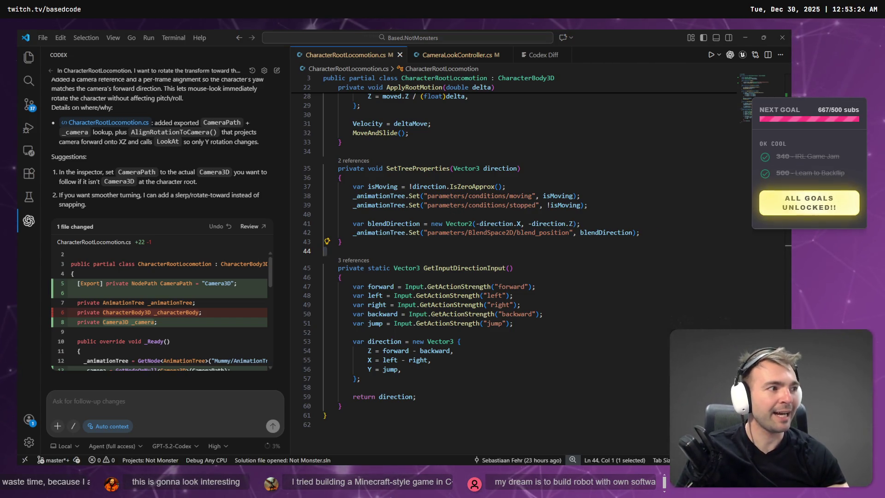
key("alt+Tab")
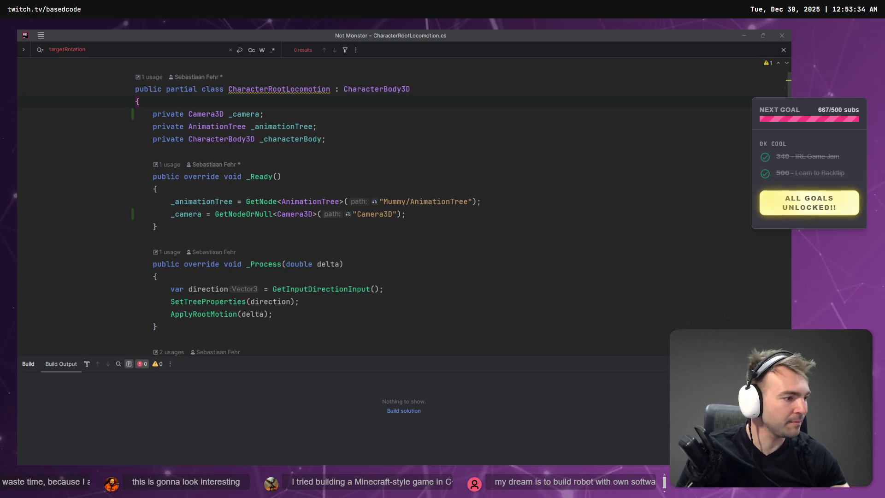
Step: Glance at the plaza in Godot's viewport, then return to CharacterRootLocomotion.cs in Rider
key("alt+Tab")
key("alt+Tab")
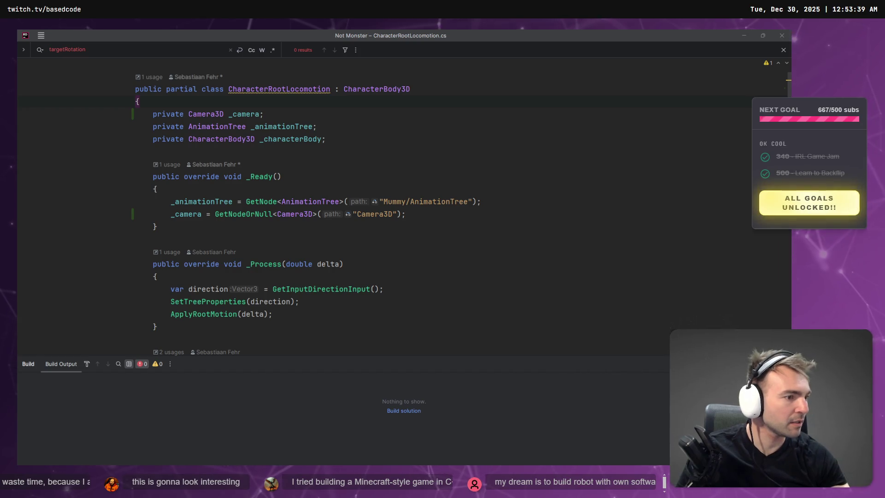
key("alt+Tab")
left_click_drag(471, 219, 429, 189)
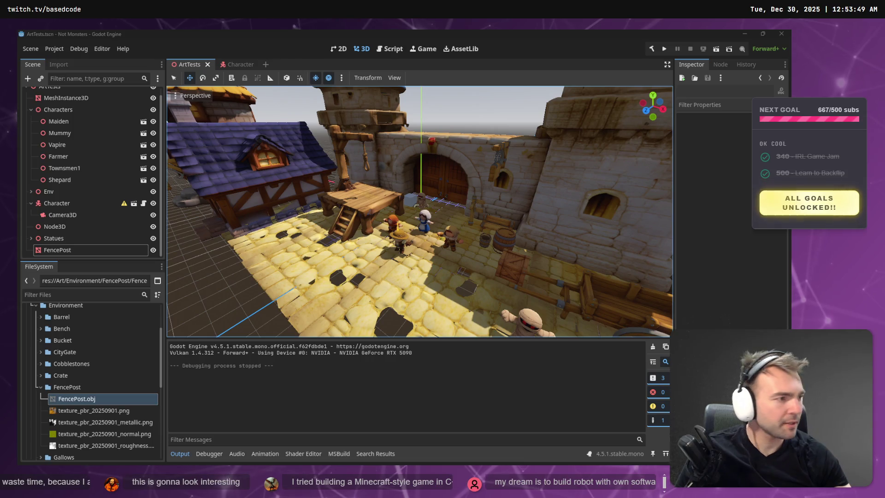
key("alt+Tab")
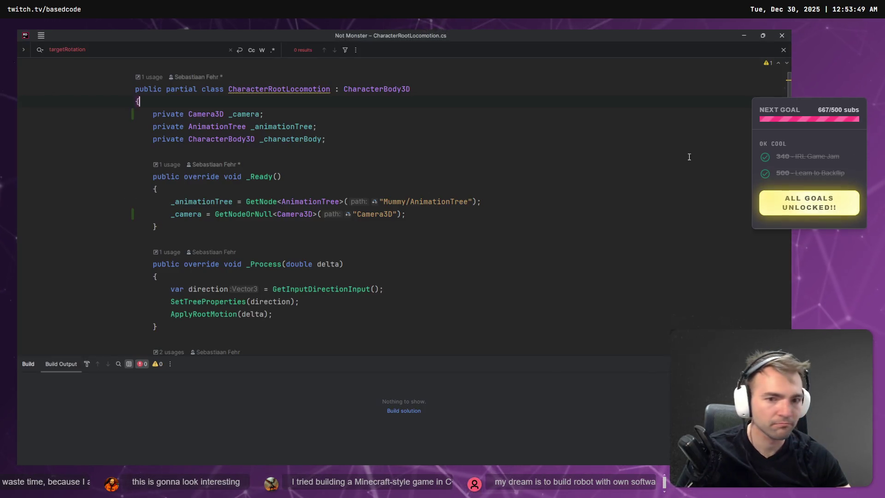
scroll(200, 221, "down", 5)
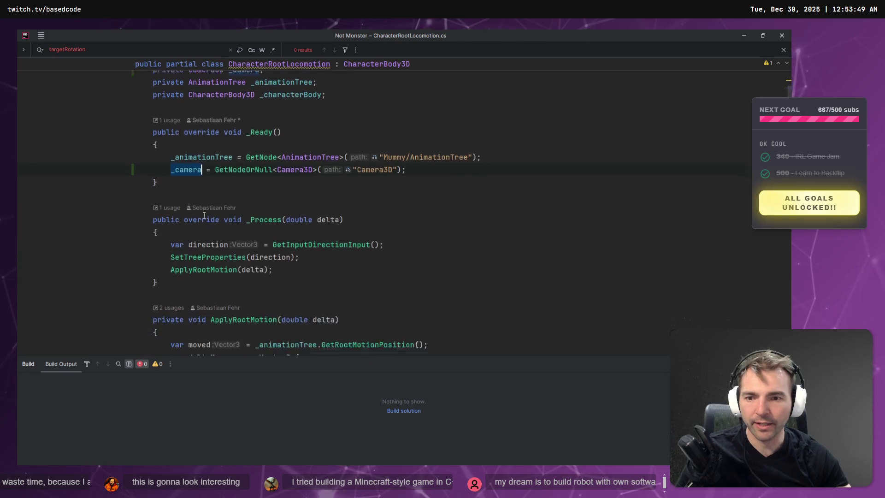
scroll(235, 203, "up", 4)
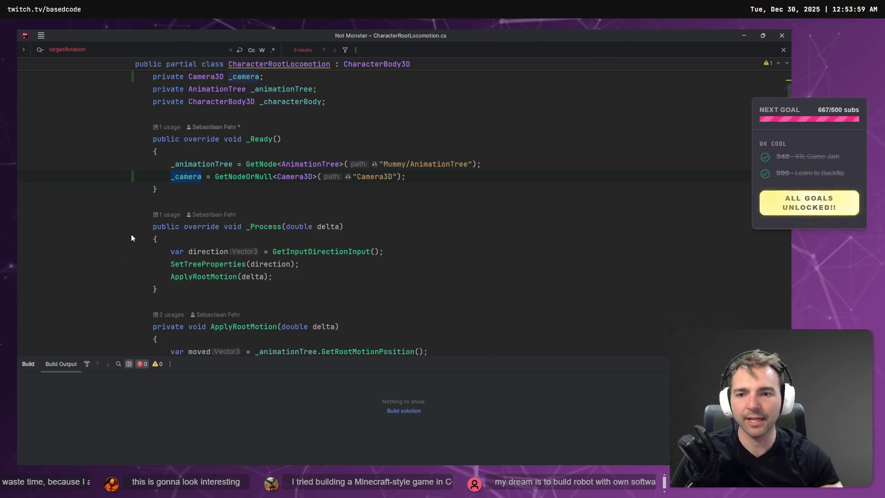
Step: Add GD.Print(_camera.GetRotation().Y); after ApplyRootMotion(delta) in _Process
key("Return")
key("Return")
type("GD>")
key("BackSpace")
type(".Print(delta);")
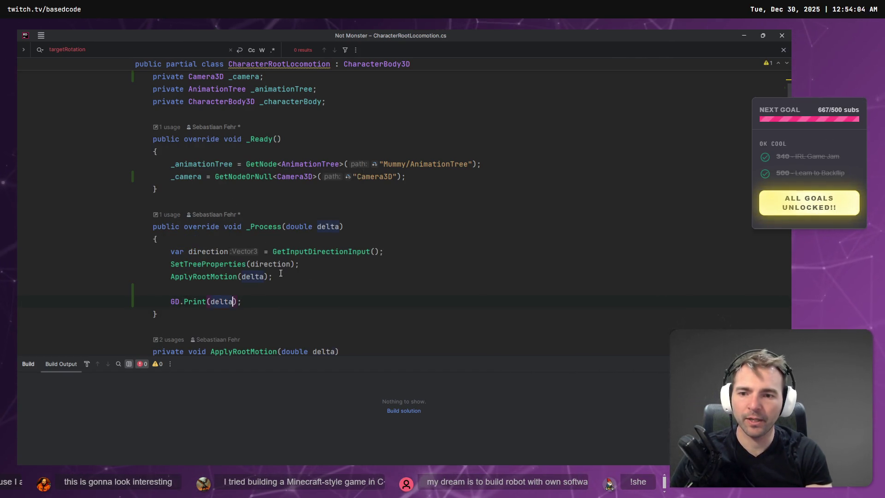
type("_camera.GetPosition().")
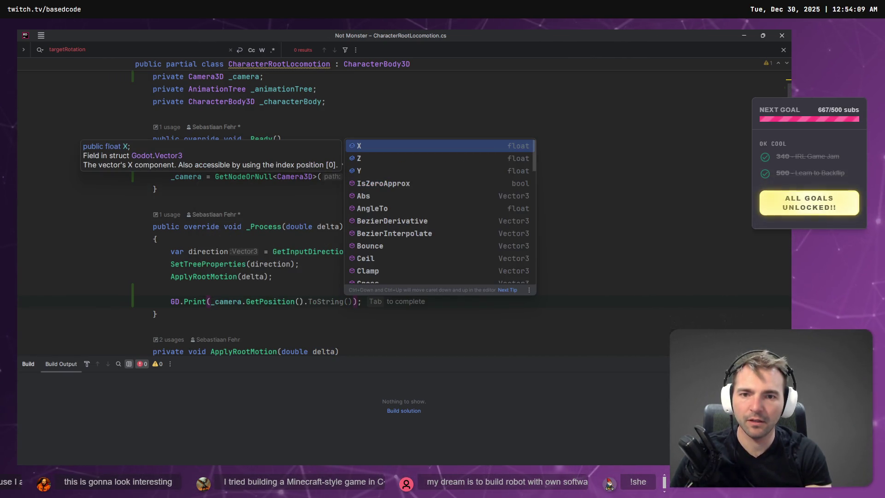
key("Down")
key("Down")
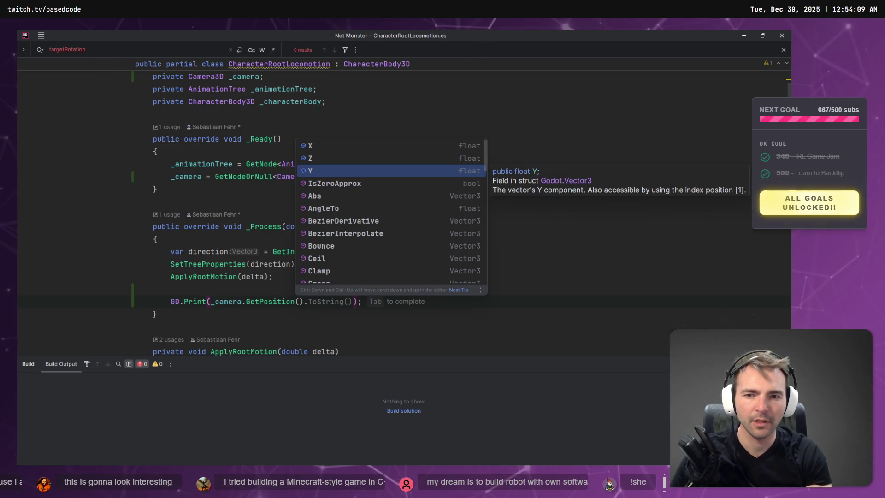
key("BackSpace")
key("BackSpace")
key("BackSpace")
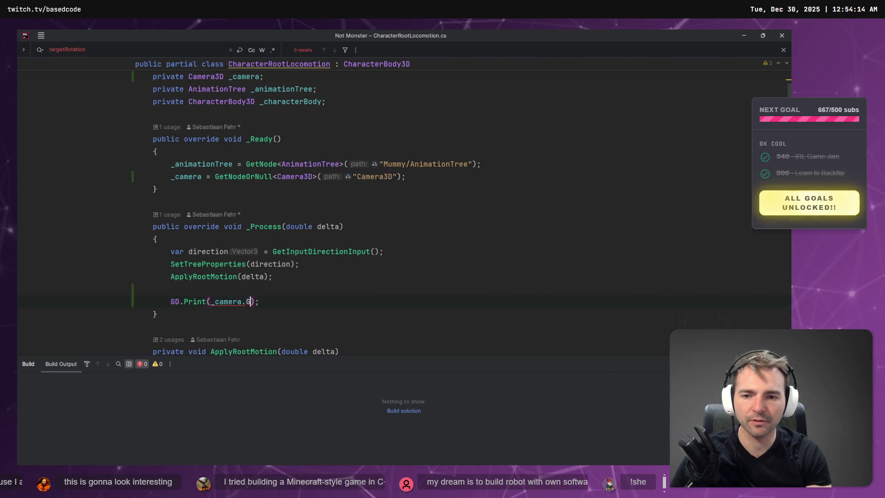
type("GetRo")
key("Return")
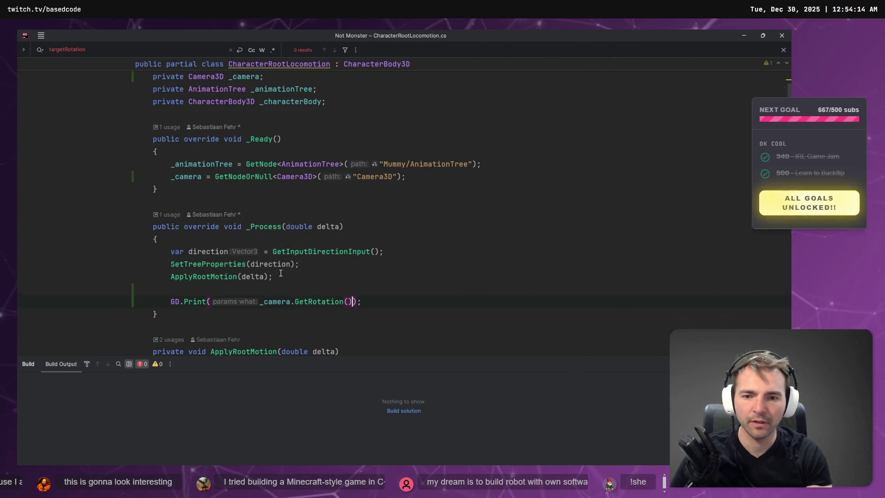
type(".Y")
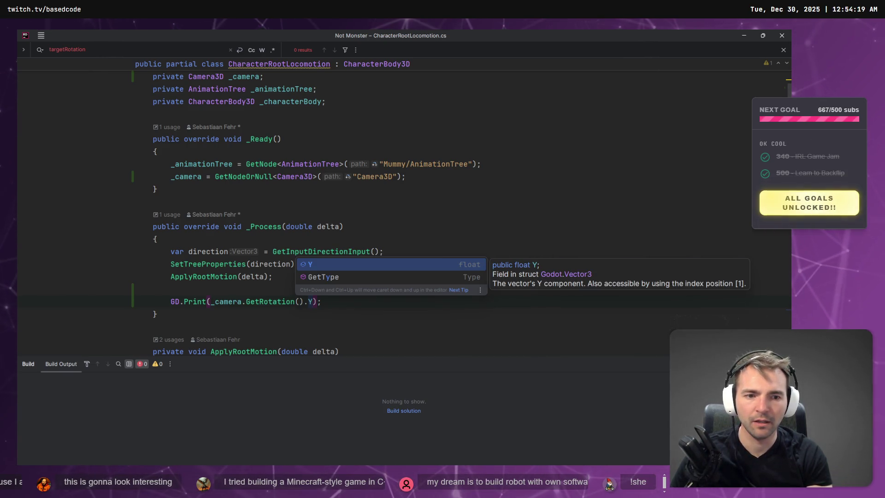
key("Escape")
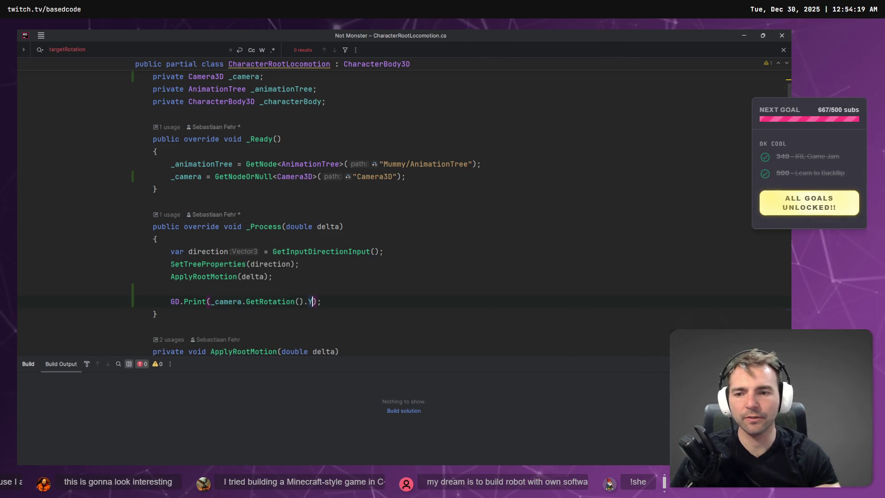
key("alt+Tab")
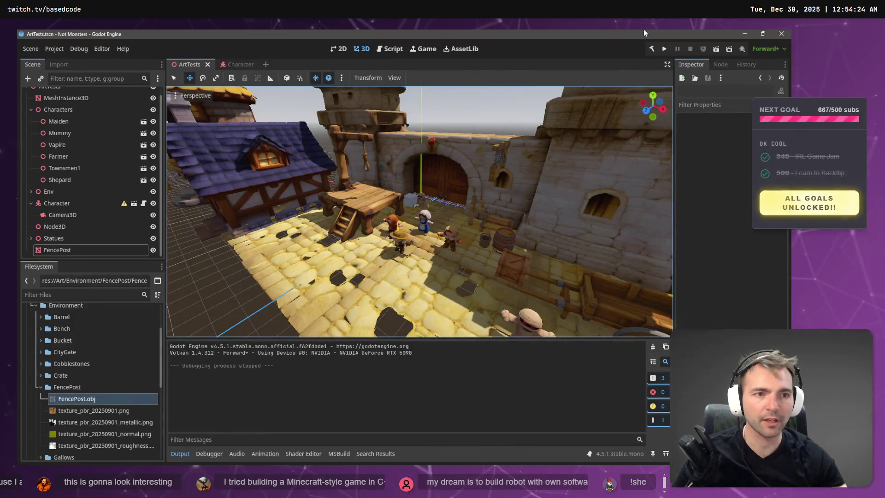
Step: Run the current scene, walk the character around with W, then stop with F8
left_click(717, 49)
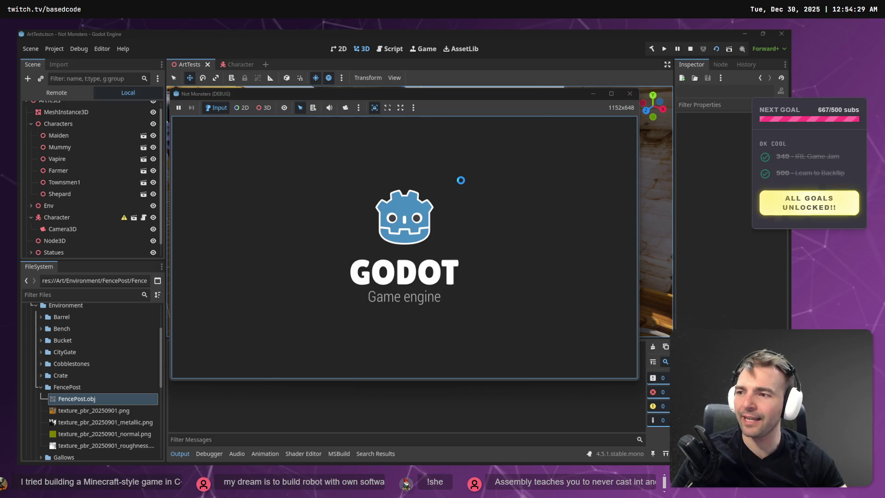
key("w")
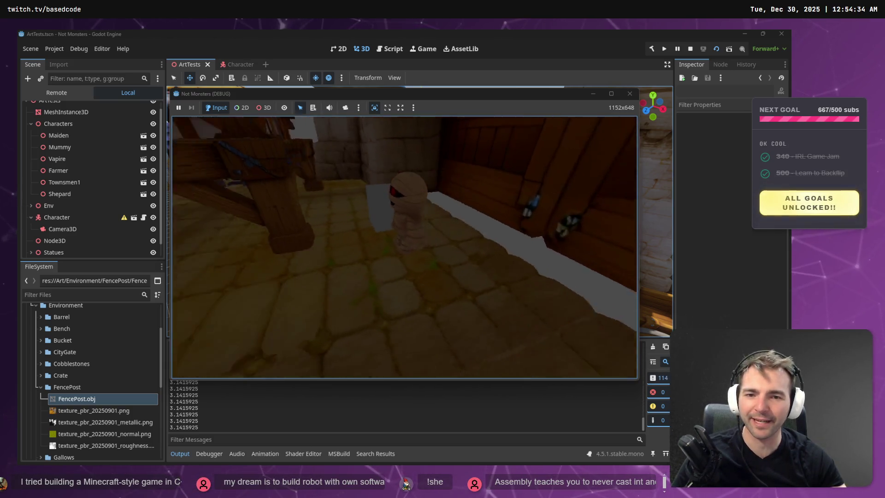
key("w")
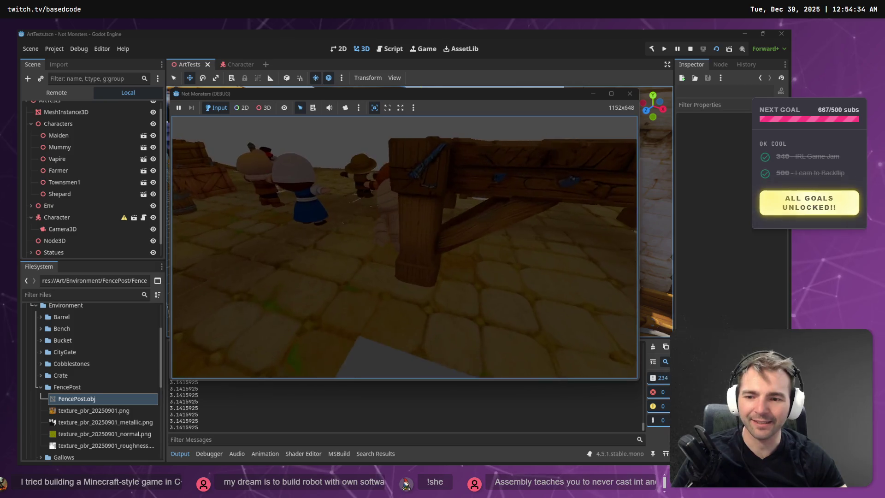
key("w")
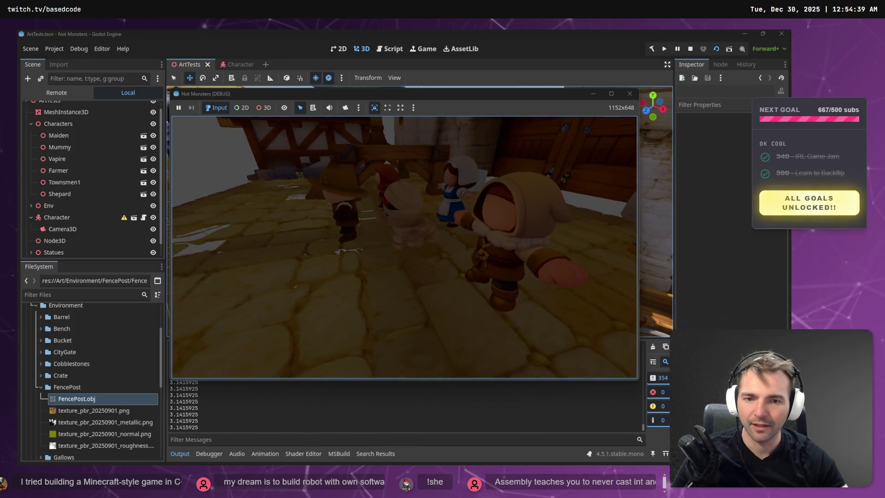
key("w")
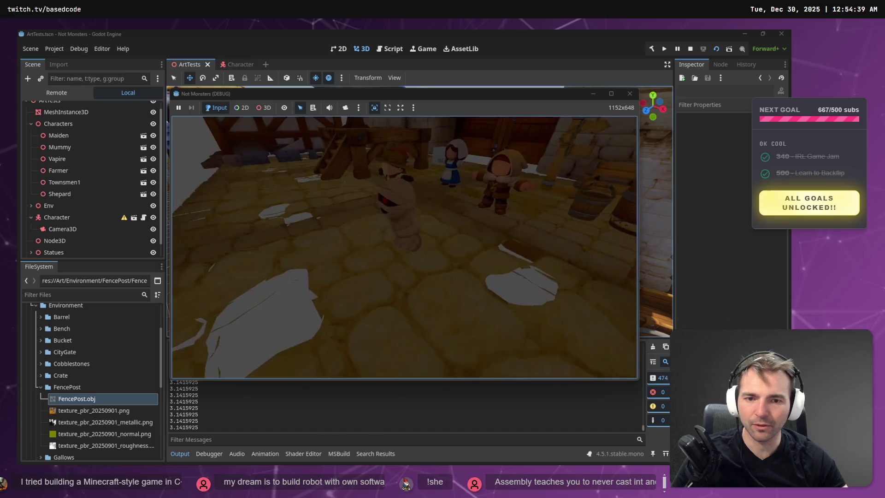
key("w")
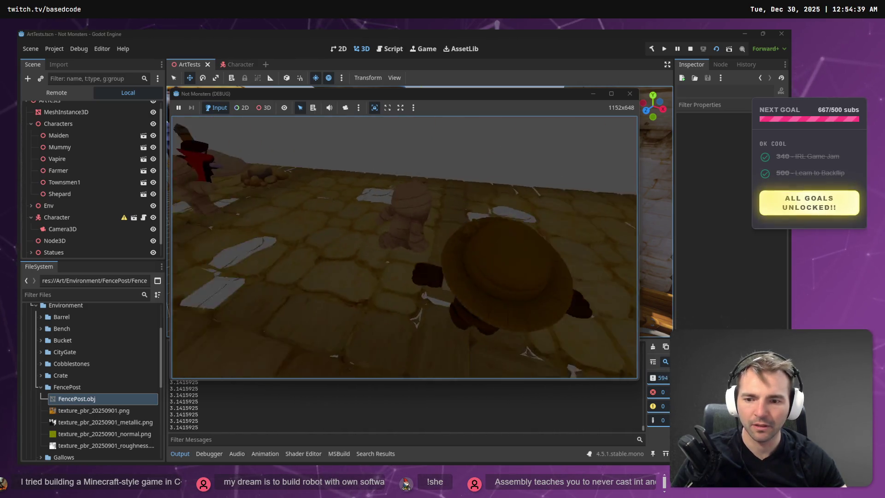
key("w")
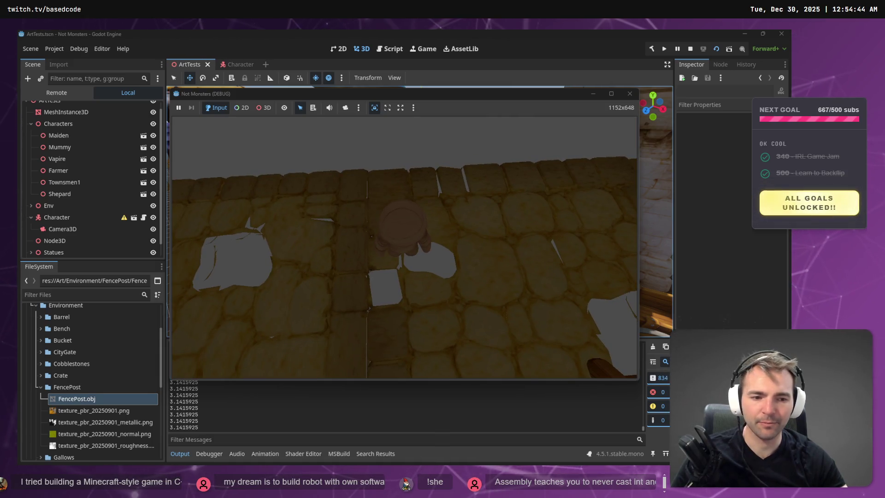
mouse_move(404, 248)
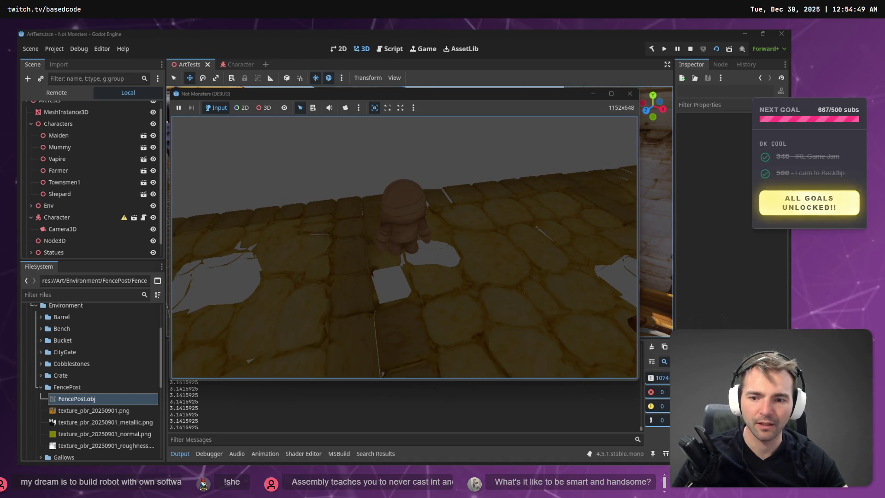
key("F8")
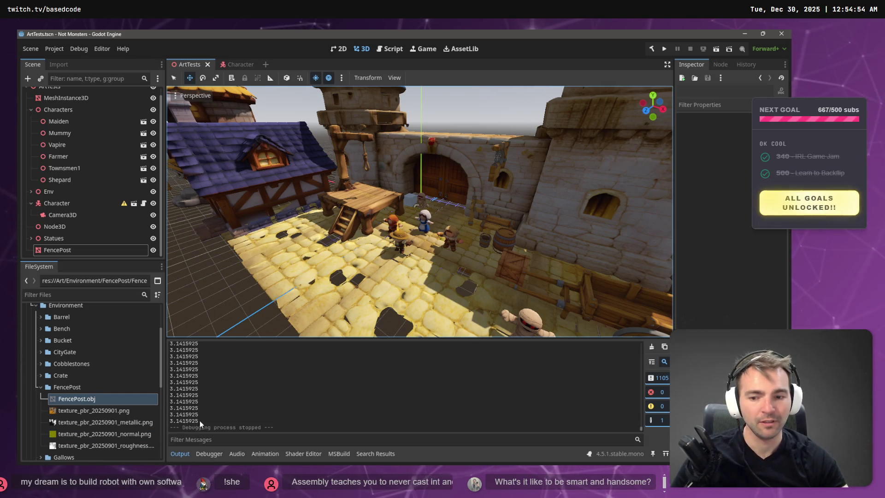
Step: Inspect the constant 3.1415925 rotation value printed in the Output log
left_click_drag(199, 420, 193, 421)
left_click(197, 422)
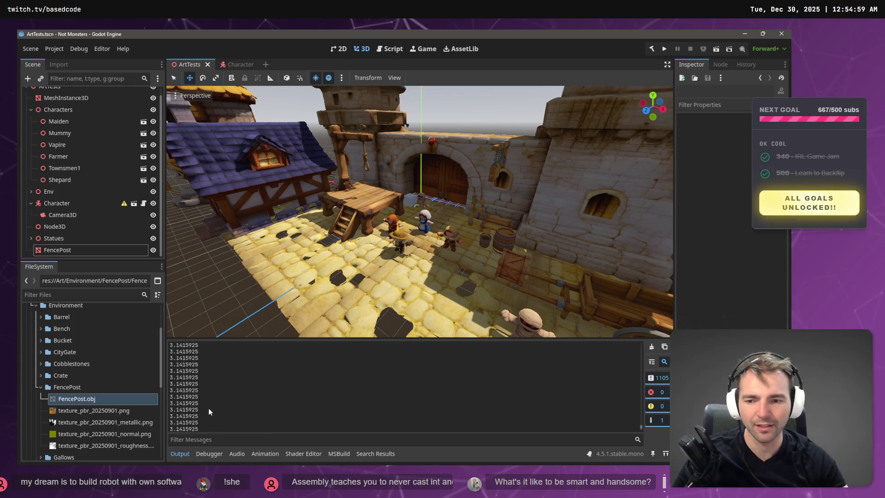
key("alt+Tab")
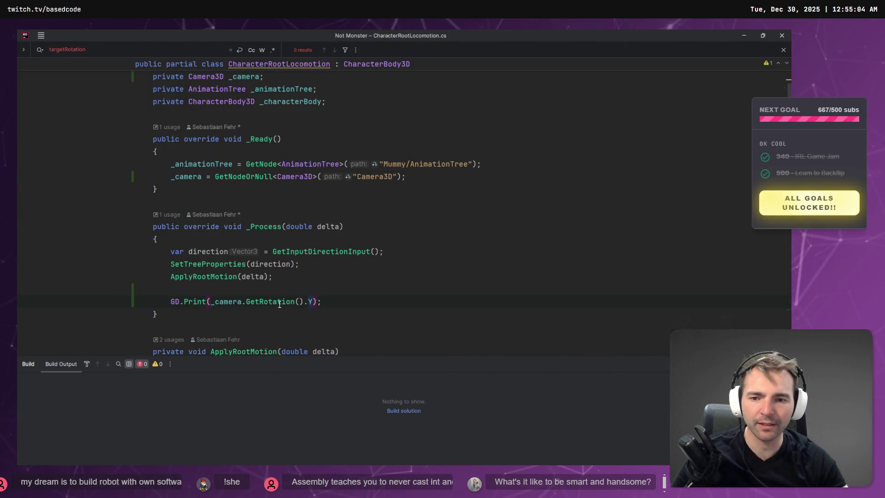
Step: Strip GetRotation().Y from the GD.Print line after trying Euler-angle completions
mouse_move(310, 301)
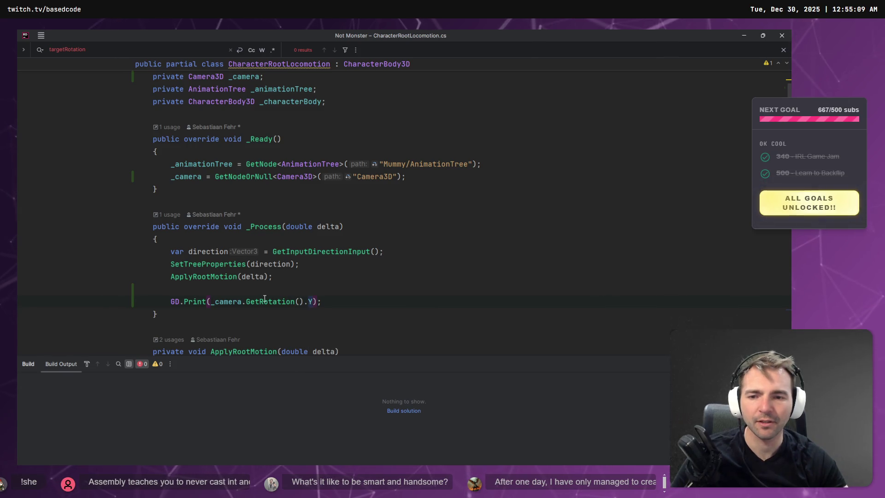
mouse_move(262, 299)
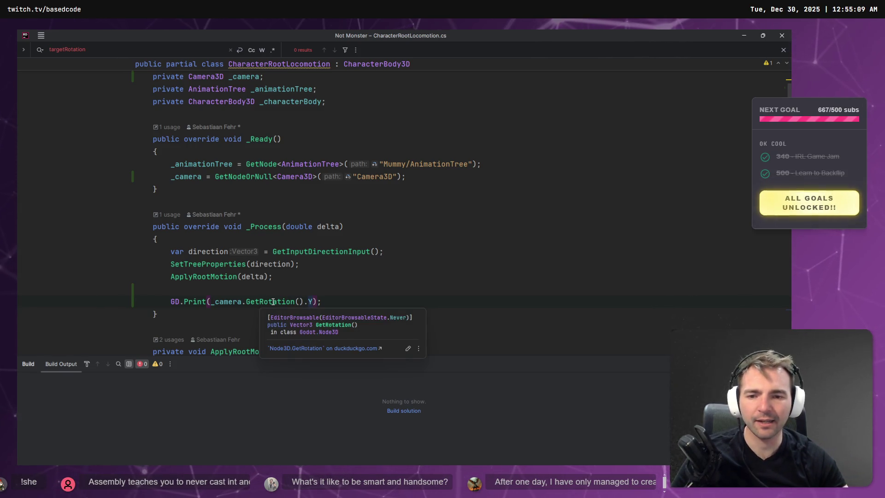
key("BackSpace")
type("E")
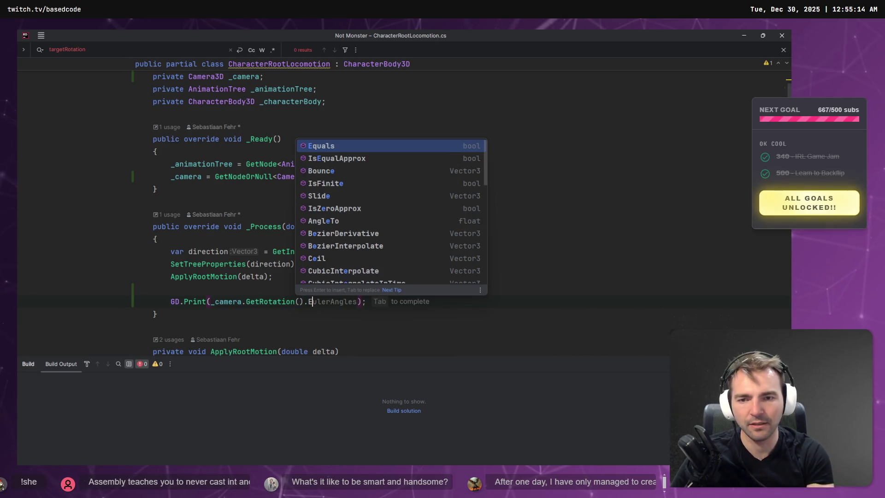
key("BackSpace")
type("To")
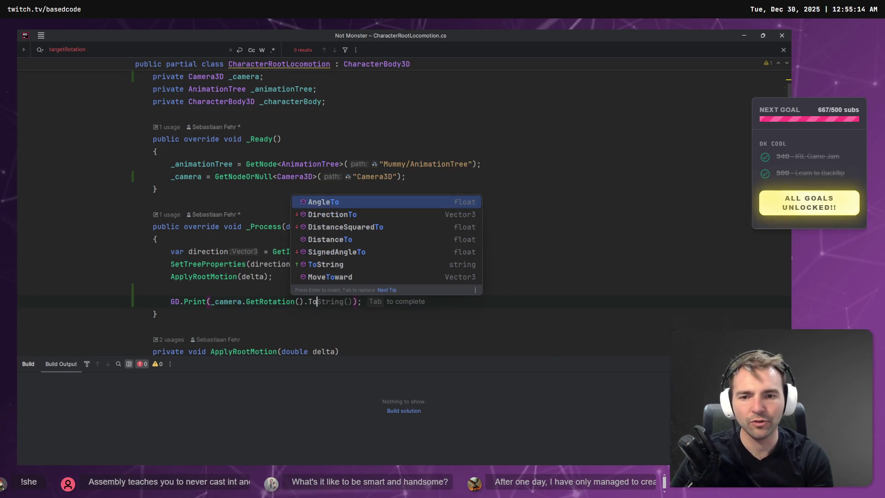
type("E")
key("BackSpace")
key("BackSpace")
type("A")
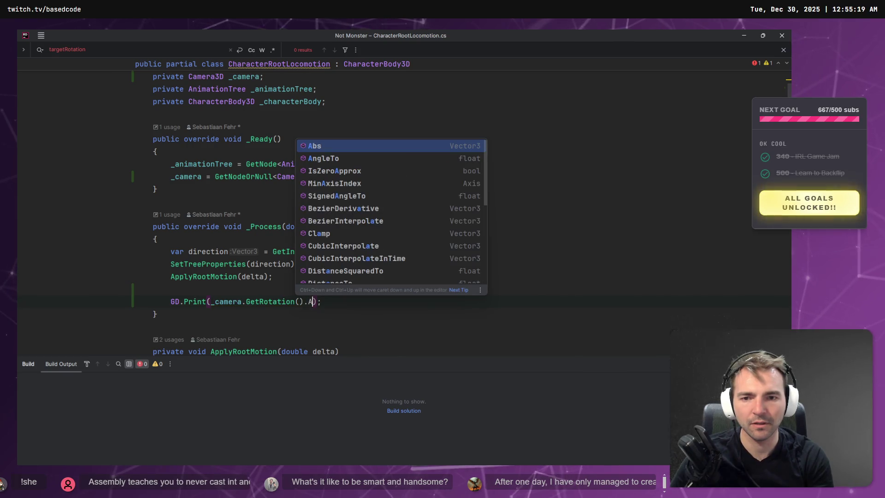
key("BackSpace")
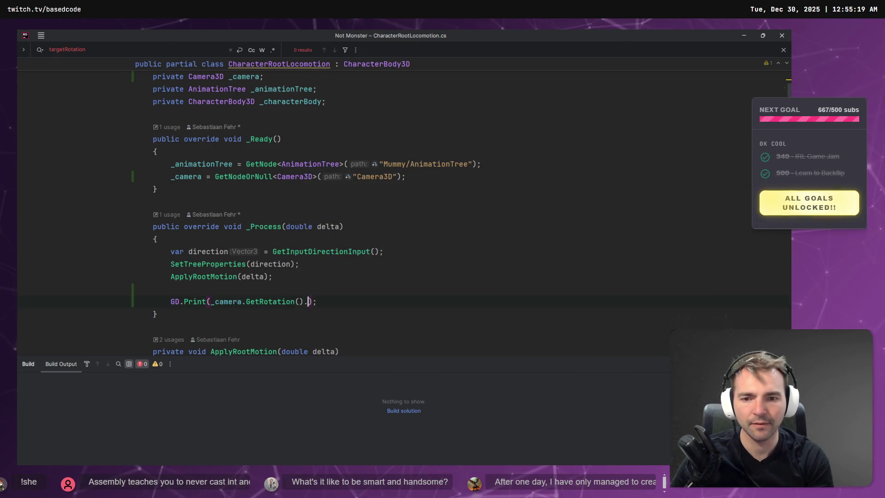
key("ctrl+space")
key("Escape")
key("ctrl+space")
type("Eu")
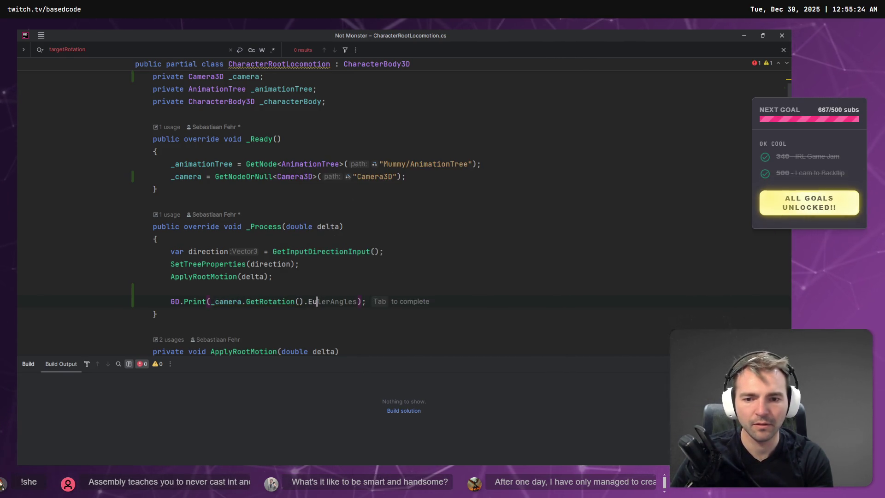
key("BackSpace")
key("BackSpace")
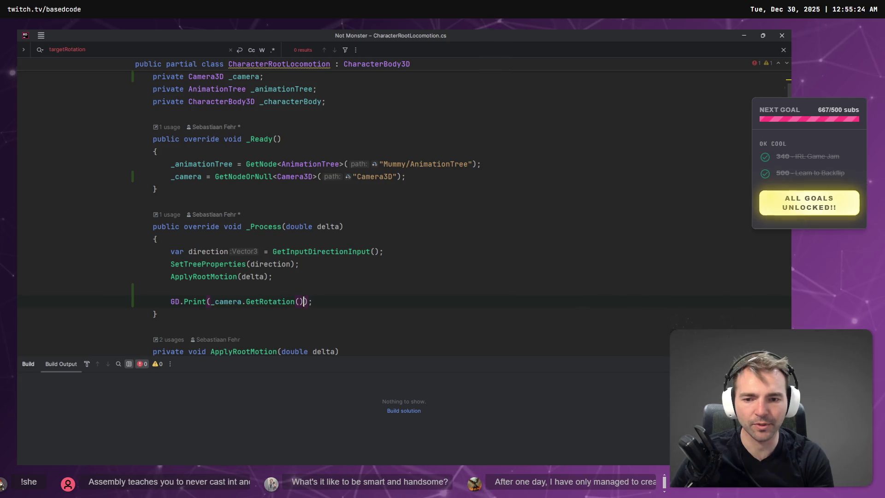
key("ctrl+space")
key("Escape")
key("ctrl+shift+Left")
key("ctrl+shift+Left")
key("BackSpace")
Step: Make the print line log _camera.RotationDegrees.Y using autocomplete
type(".GetEu")
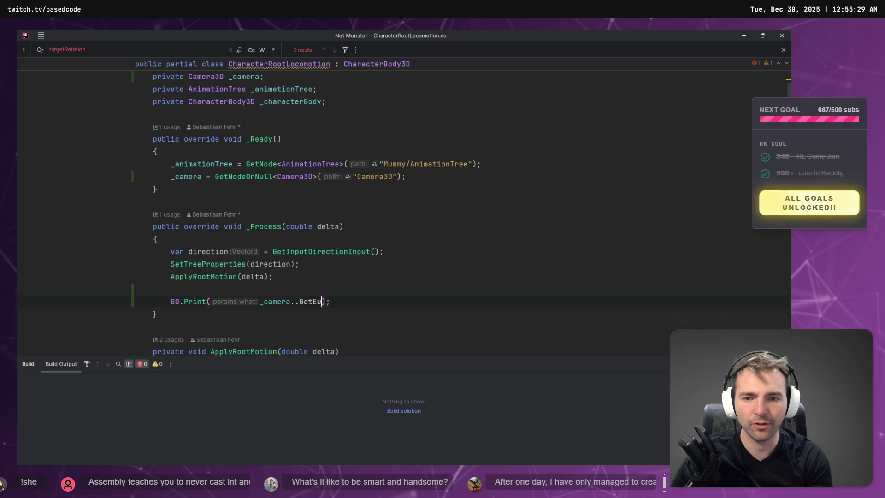
key("BackSpace")
type("Get")
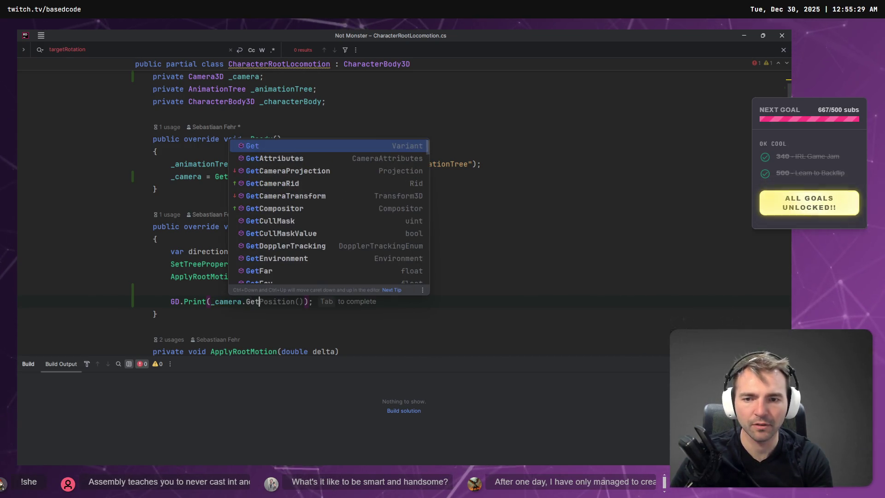
type("E")
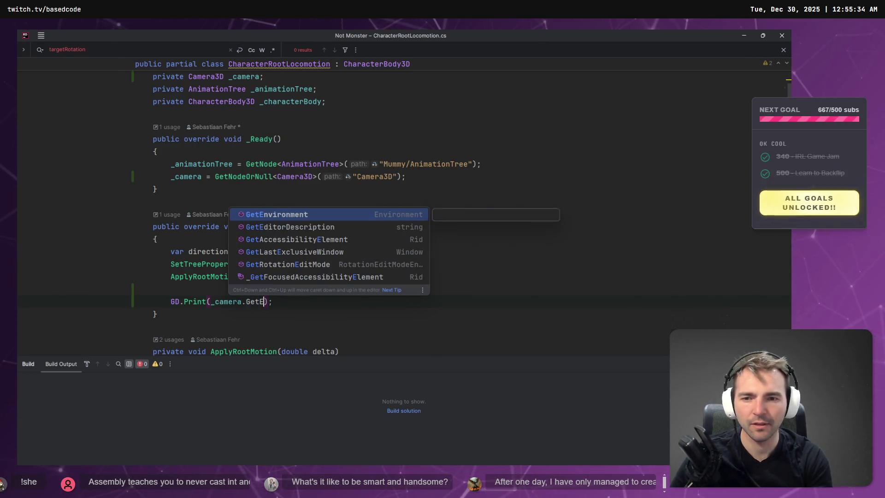
key("BackSpace")
type("R")
key("BackSpace")
key("BackSpace")
key("BackSpace")
type("Rotation")
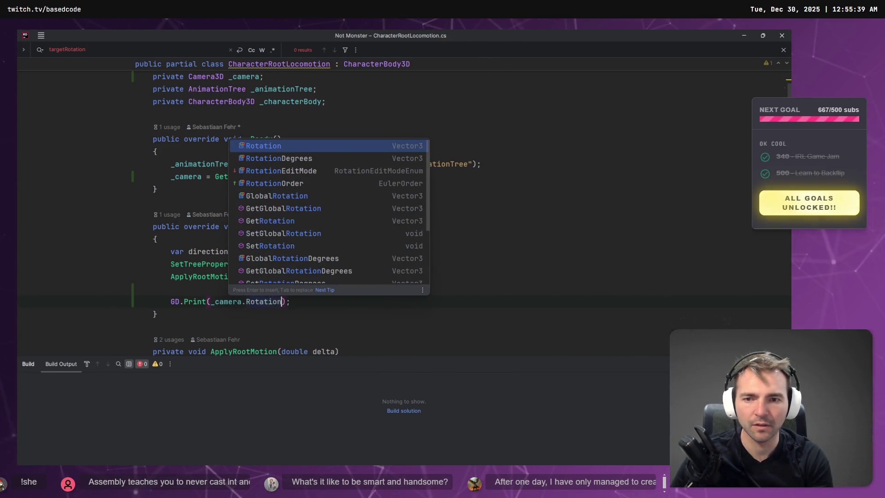
key("Down")
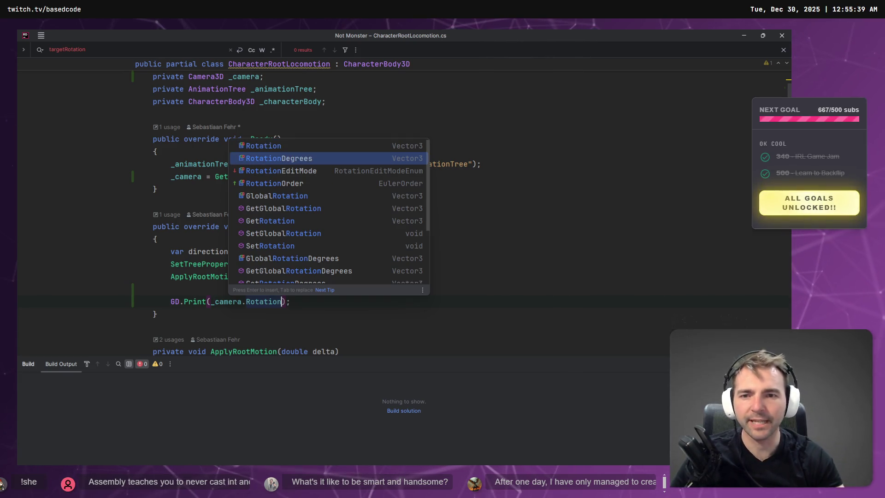
key("Return")
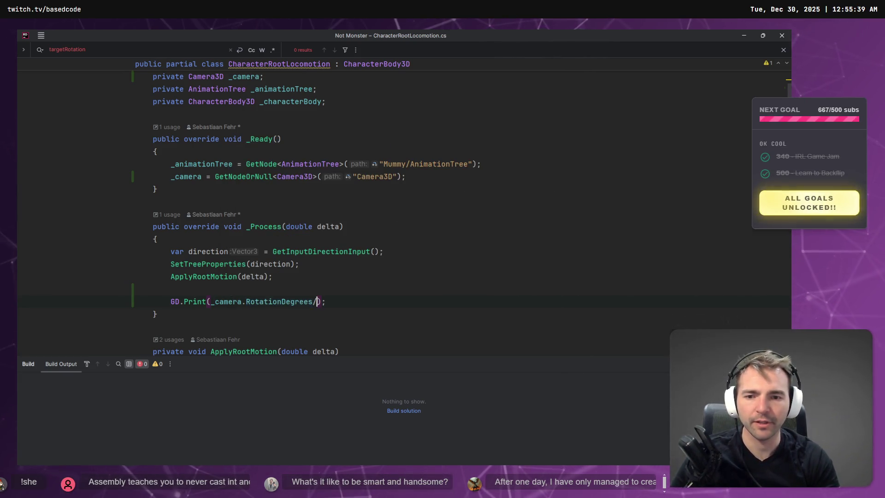
type(".")
key("Escape")
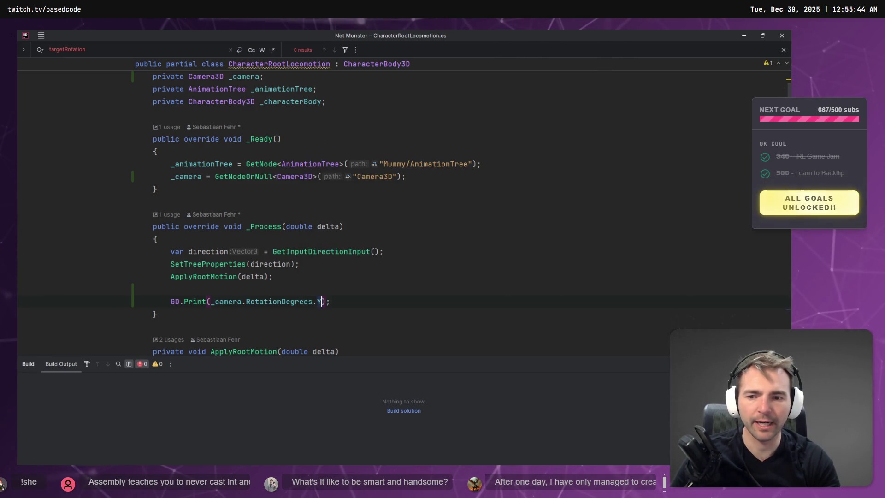
Step: Run the game in Godot, stop it, and view the 106 null reference errors
key("alt+Tab")
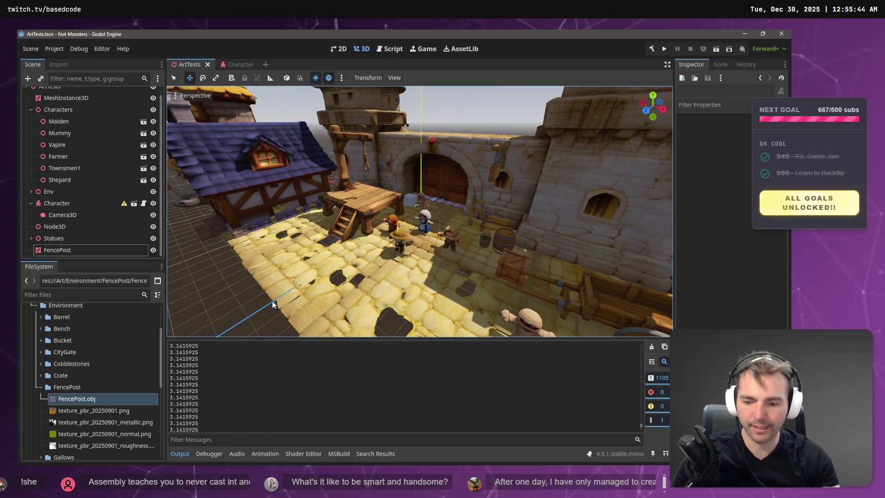
key("F5")
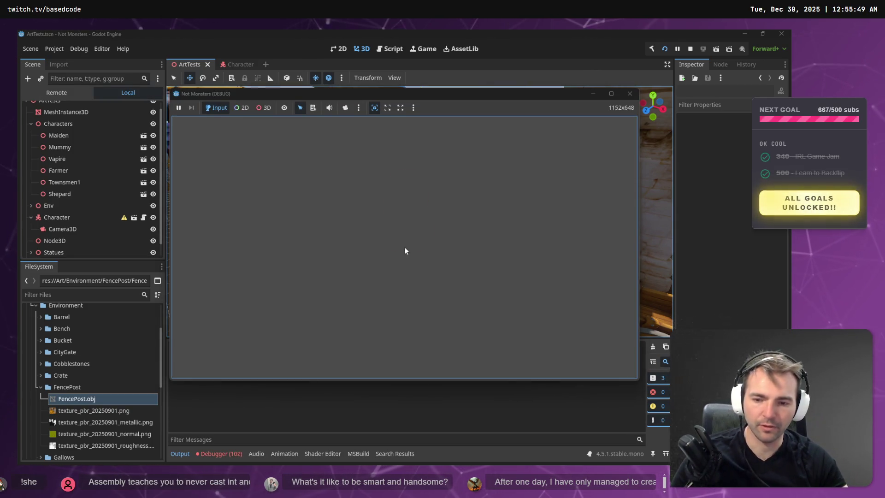
key("F8")
left_click(224, 454)
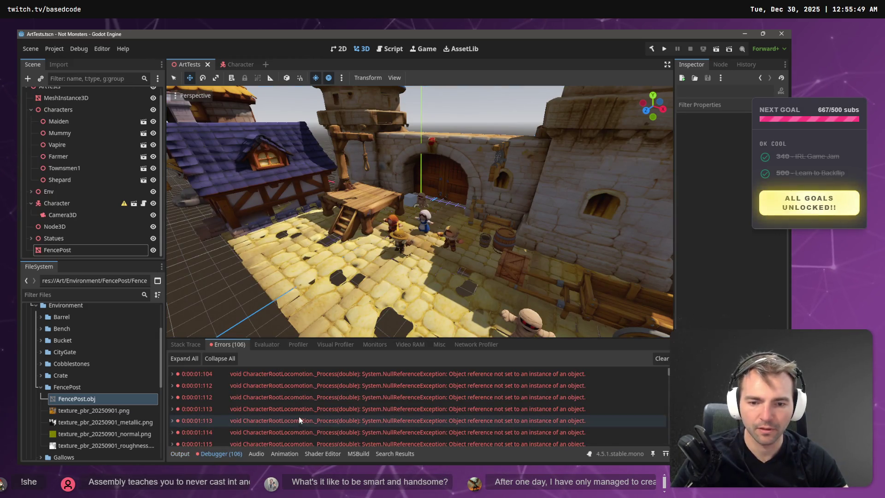
Step: Open the script at line 21 from the first error and select the _camera reference
double_click(475, 372)
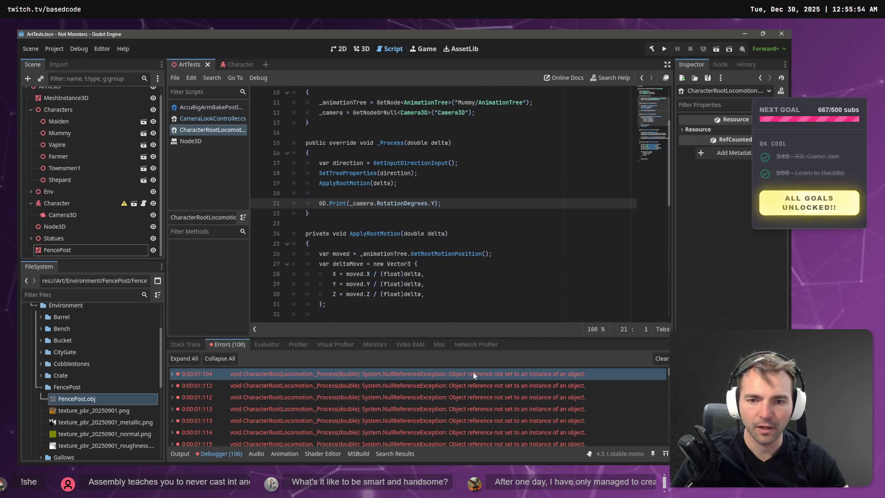
left_click(355, 203)
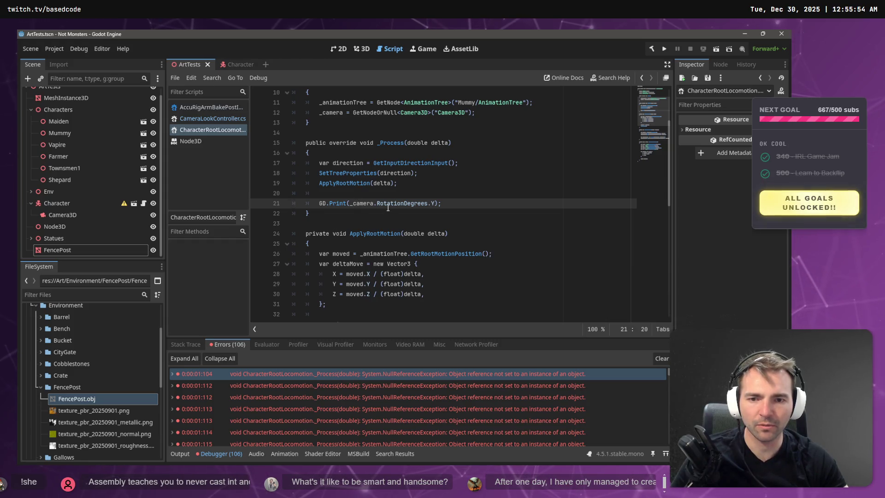
double_click(357, 203)
scroll(357, 203, "up", 3)
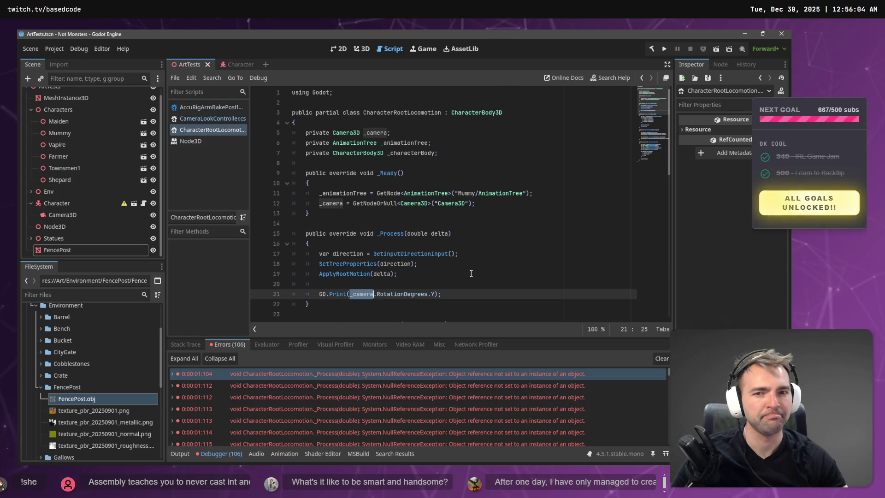
Step: Expand the first error's stack trace to confirm line 21's GD.Print, then return to Rider
double_click(451, 374)
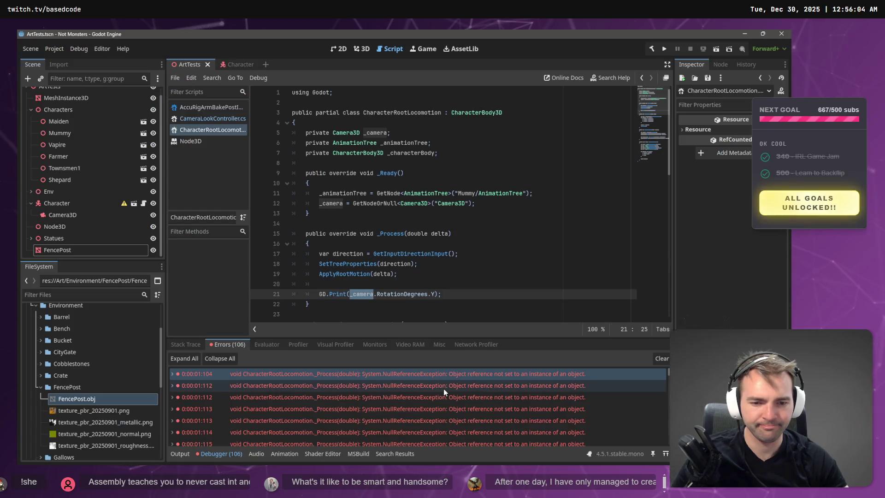
left_click(450, 386)
left_click(455, 376)
double_click(454, 376)
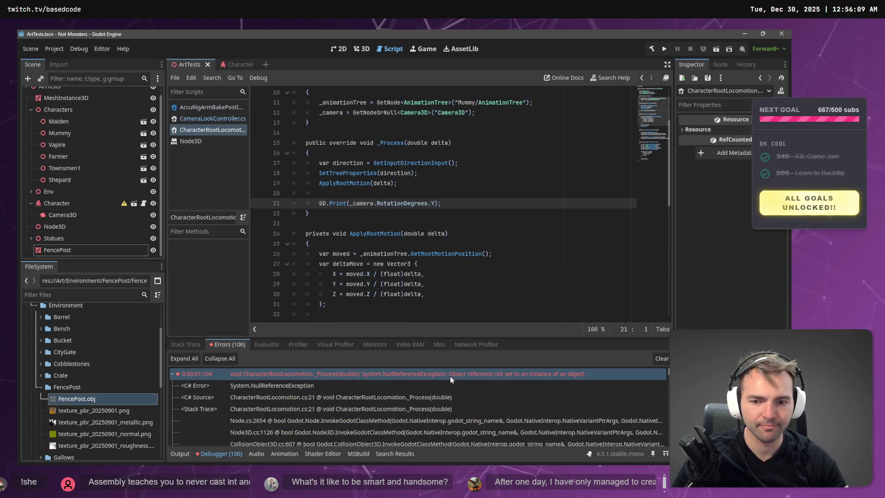
double_click(403, 375)
left_click(367, 203)
key("alt+Tab")
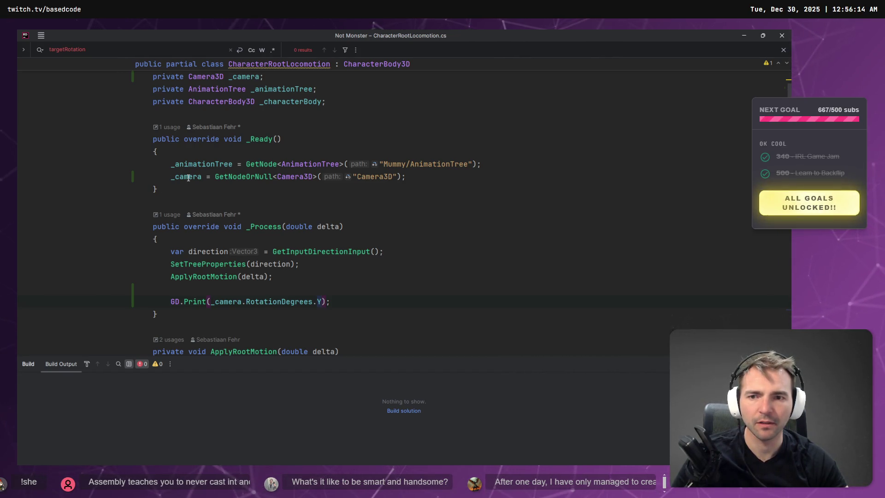
Step: Check the Character scene, then change the camera node path to CameraLookController/Camera3D
key("alt+Tab")
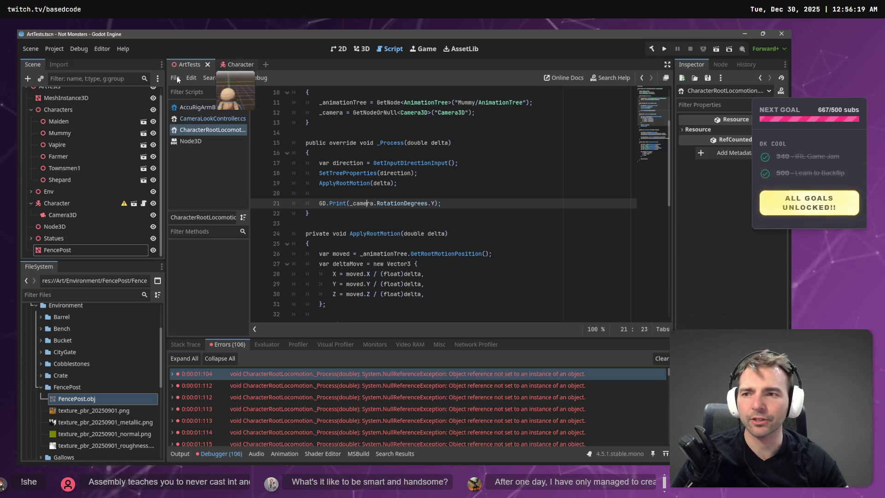
left_click(236, 65)
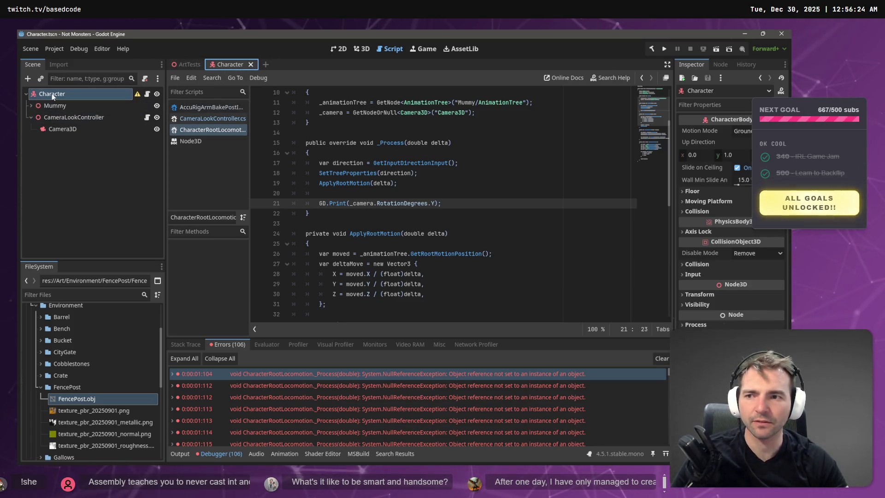
key("alt+Tab")
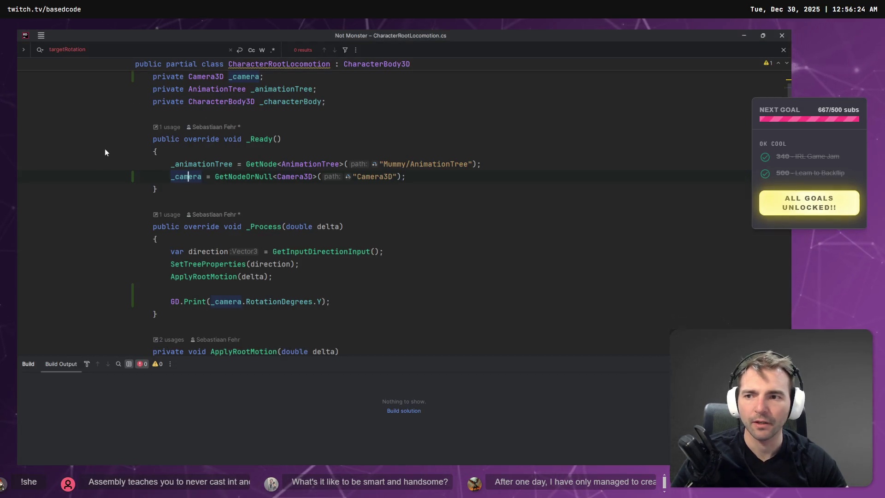
double_click(357, 177)
key("BackSpace")
type("/")
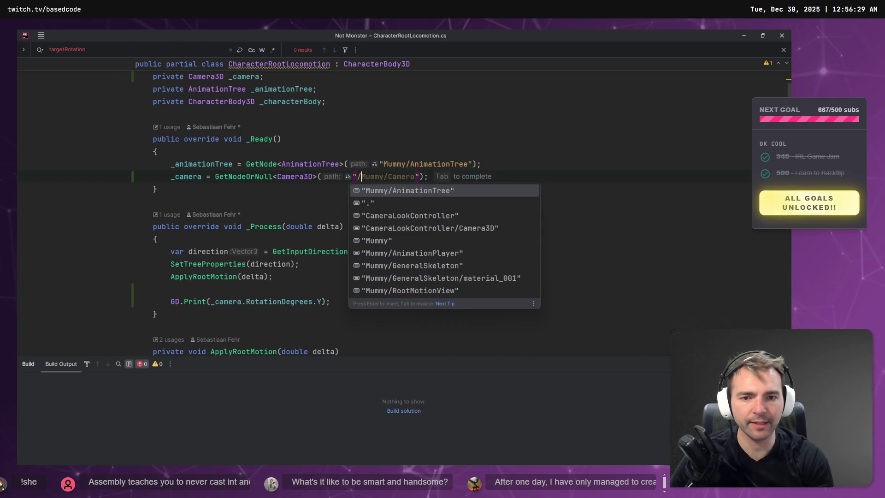
type("Cam")
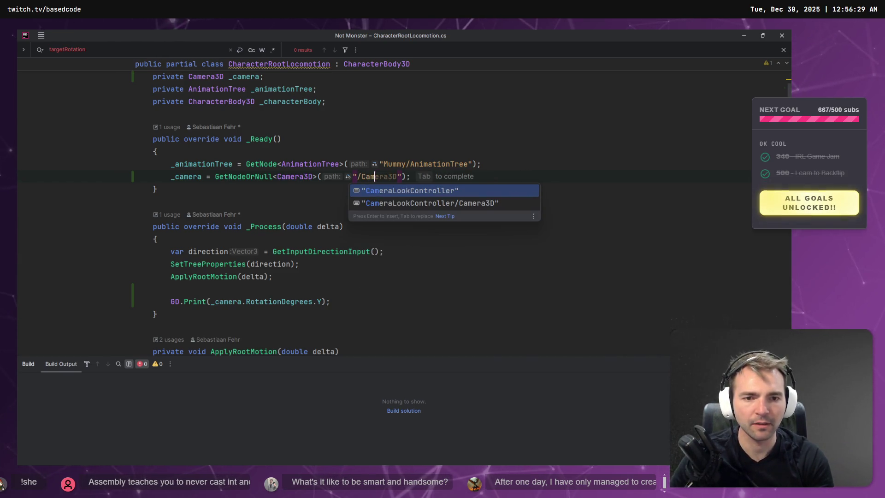
key("Down")
key("Return")
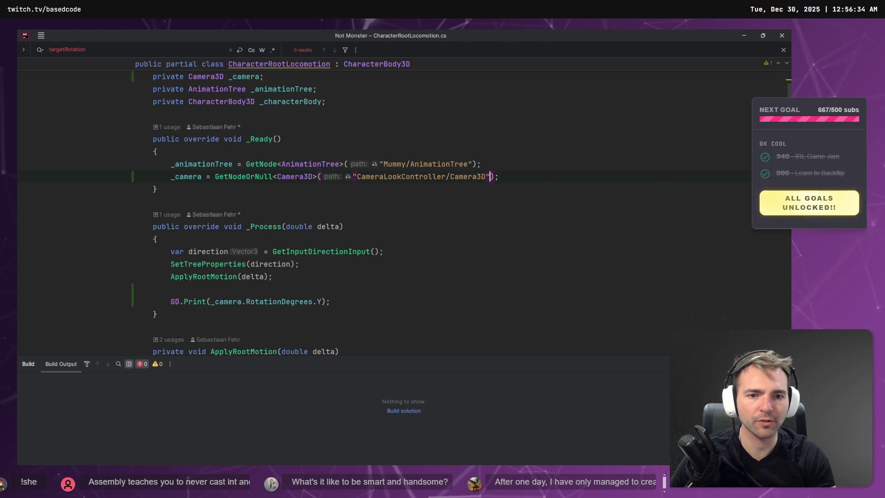
Step: Confirm the Camera3D node in Godot's scene tree and run the game
key("alt+Tab")
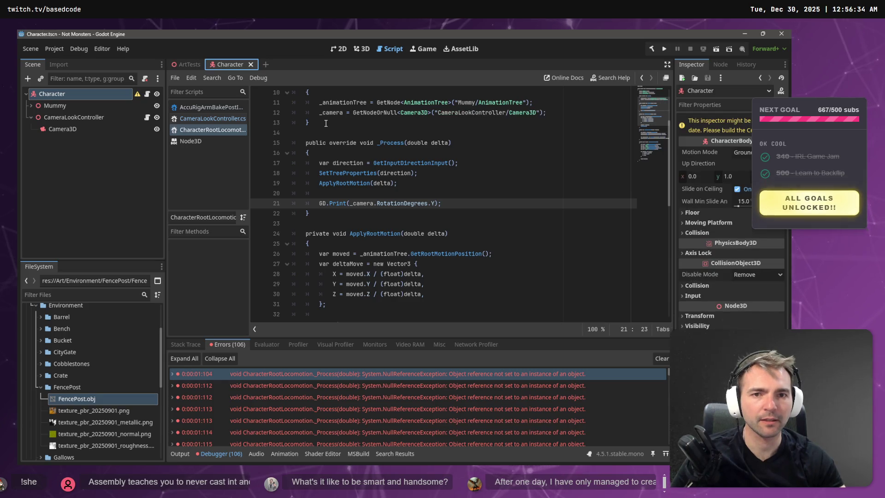
left_click(61, 130)
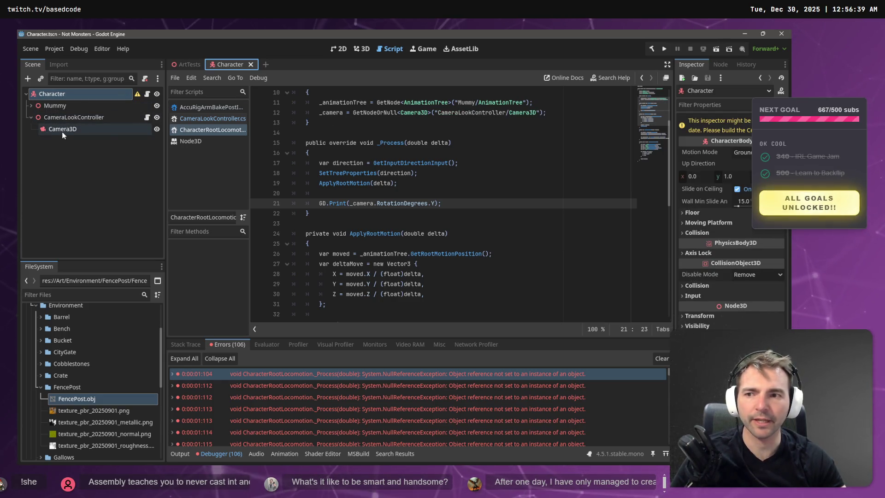
key("alt+Tab")
key("alt+Tab")
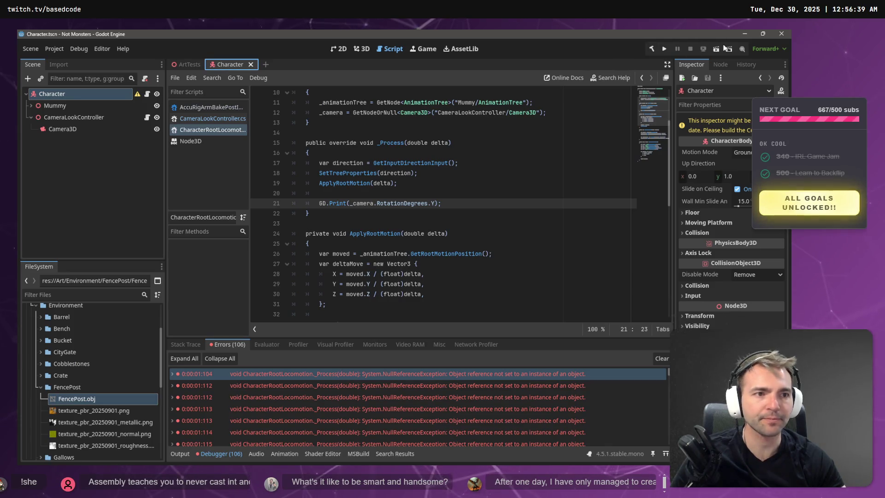
left_click(663, 49)
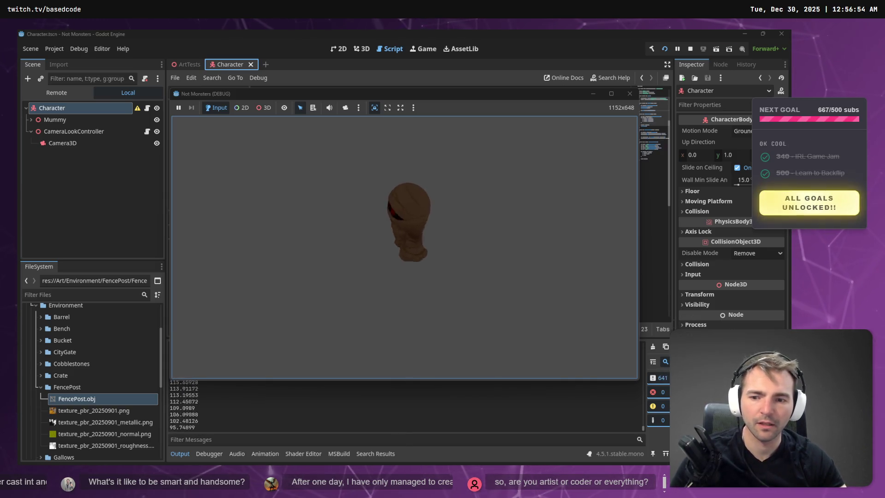
Step: Stop the game once the log shows varying Y rotations like 186.09 and 95.75
key("F8")
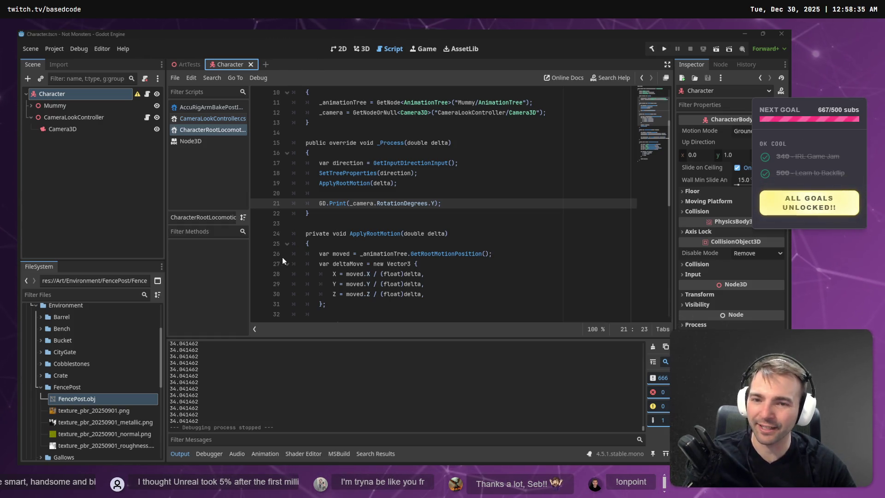
Step: Insert a blank line above the GD.Print camera-rotation line in Rider, then return to Godot
left_click(483, 206)
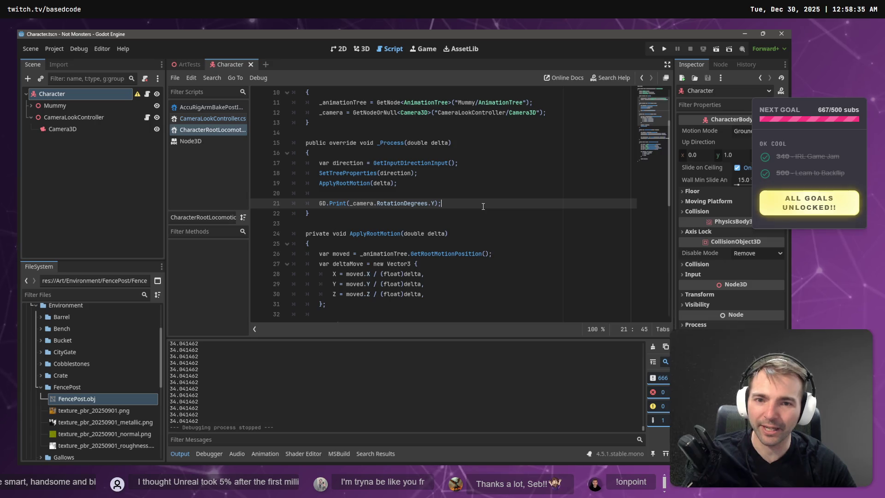
left_click(414, 191)
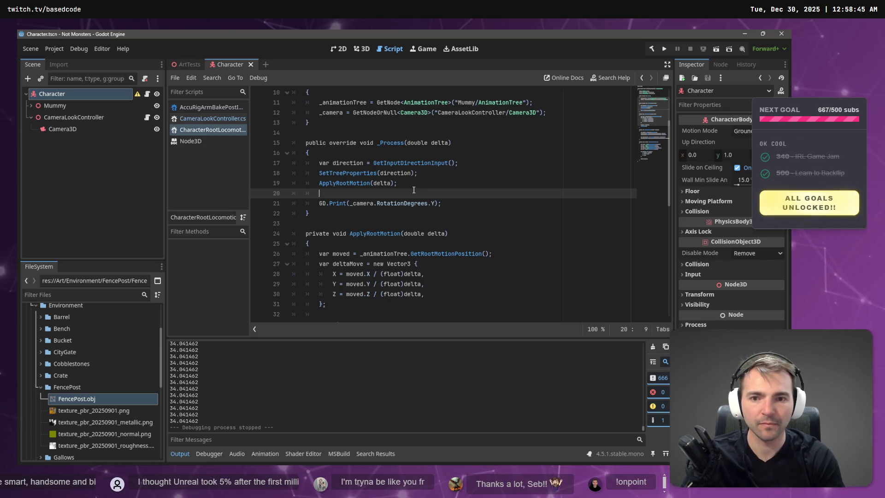
key("alt+Tab")
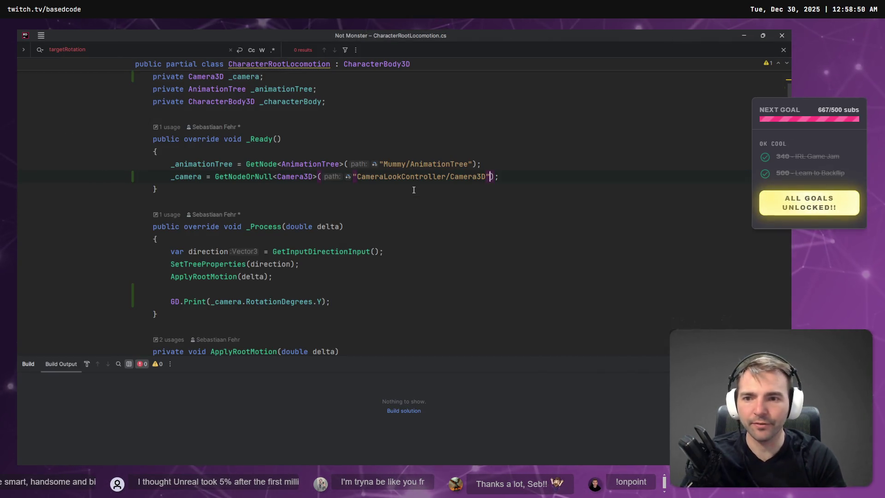
left_click(298, 290)
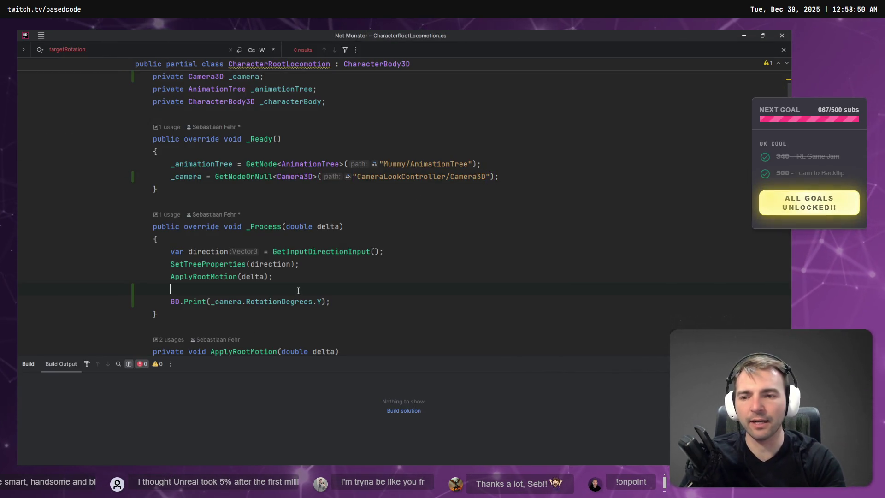
key("Return")
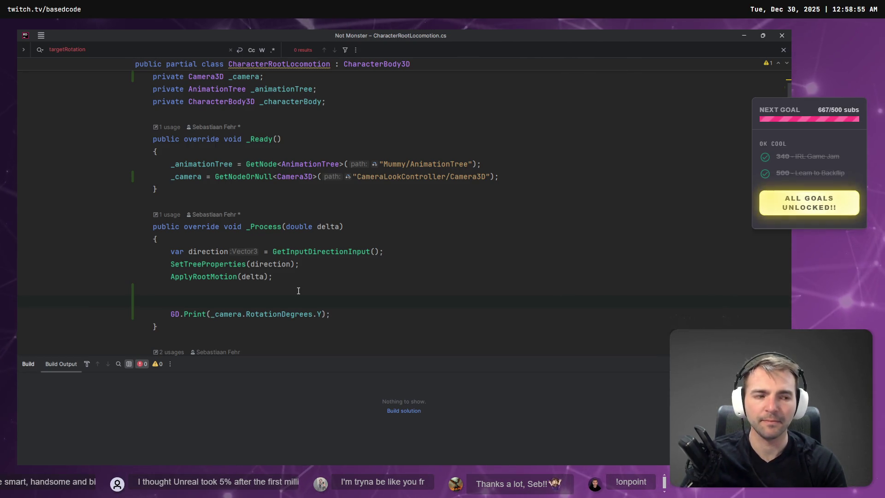
key("alt+Tab")
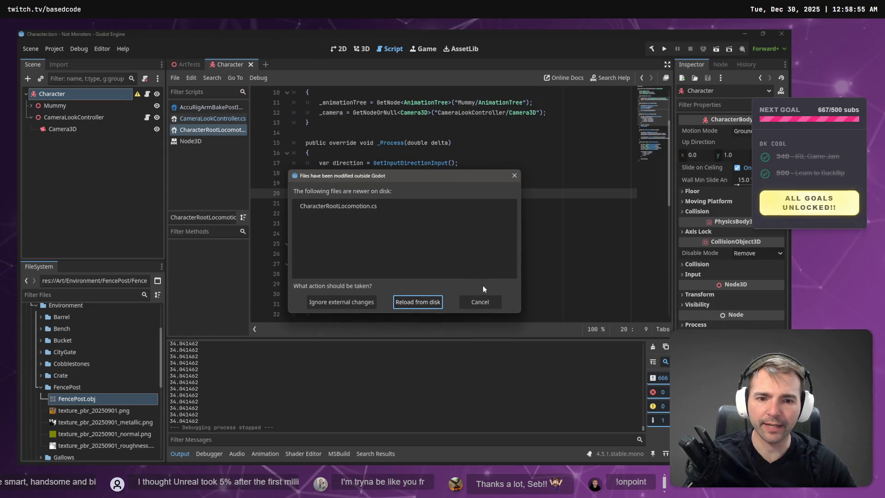
Step: Reload the script from disk and rotate CameraLookController about 30 degrees in the 3D view
left_click(425, 302)
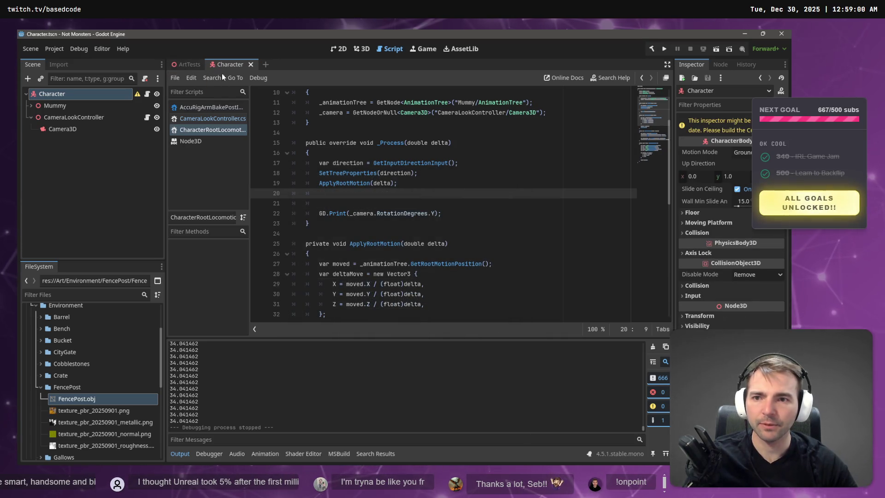
left_click(85, 119)
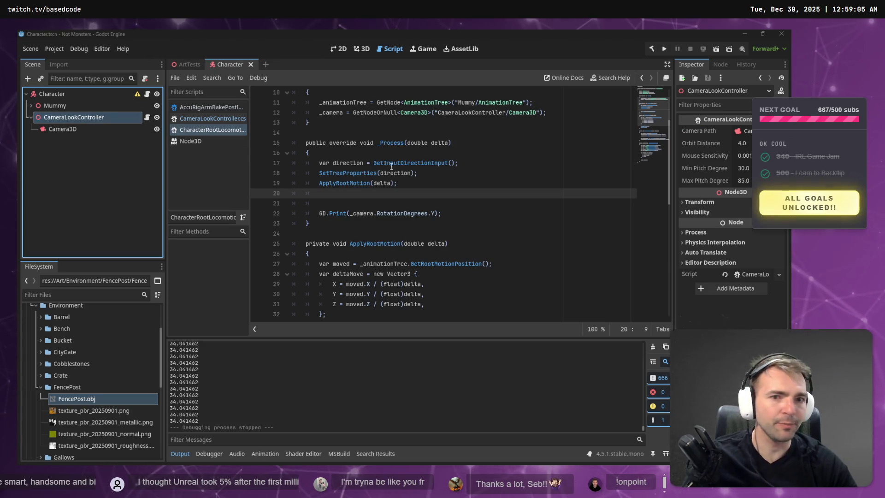
left_click(360, 51)
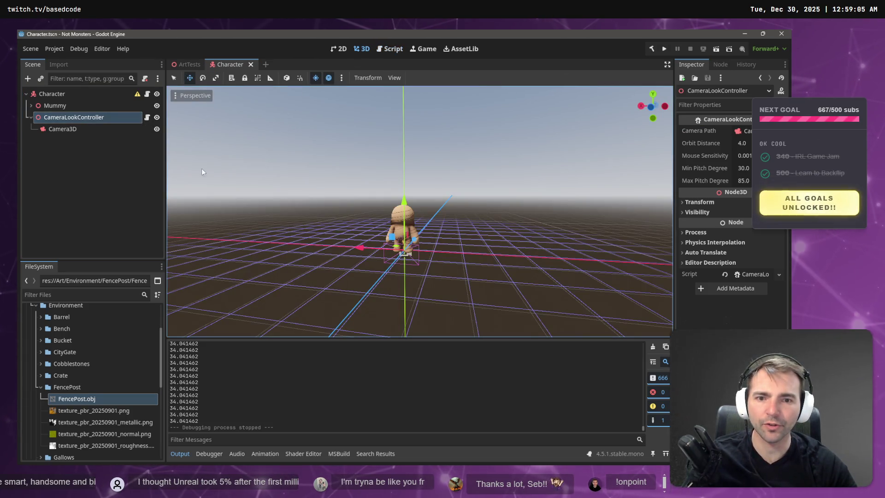
key("e")
mouse_move(414, 261)
left_mouse_down()
mouse_move(470, 268)
mouse_move(566, 237)
mouse_move(278, 265)
mouse_move(122, 192)
mouse_move(617, 302)
mouse_move(668, 258)
mouse_move(472, 286)
mouse_move(377, 282)
mouse_move(394, 281)
left_mouse_up()
key("alt+Tab")
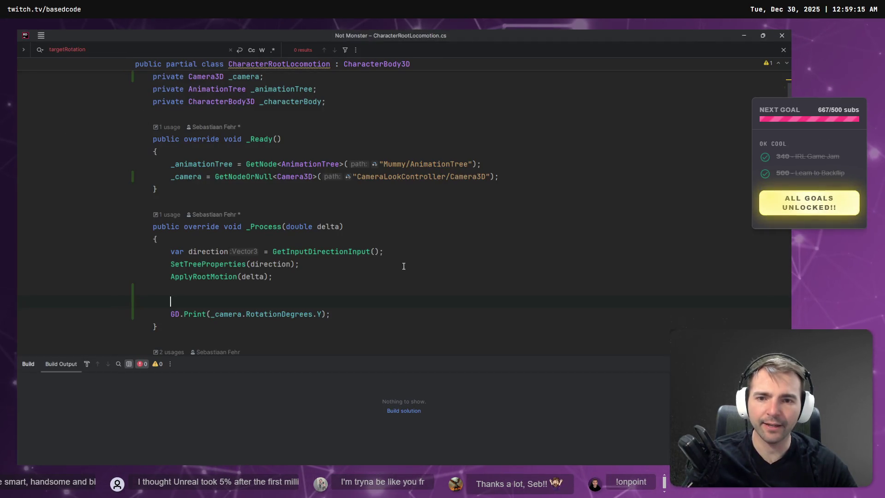
Step: Highlight every usage of the _camera field and scroll through the file
left_click(187, 176)
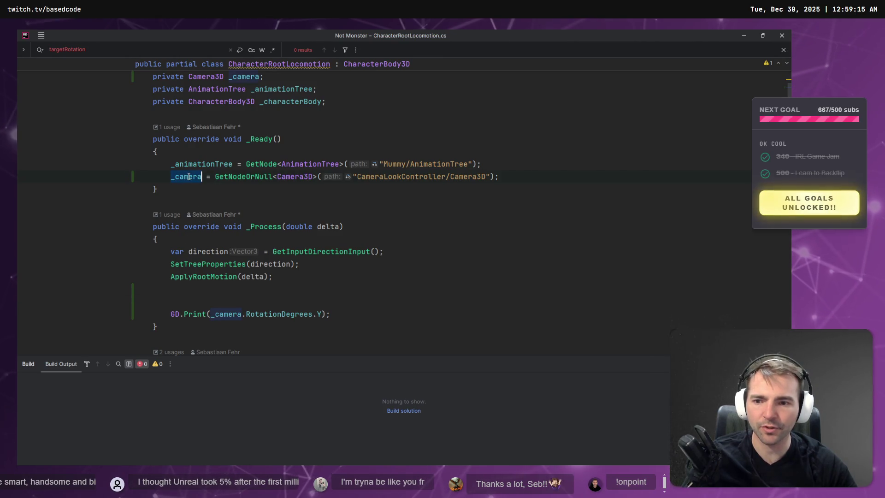
scroll(225, 218, "down", 5)
scroll(225, 218, "down", 4)
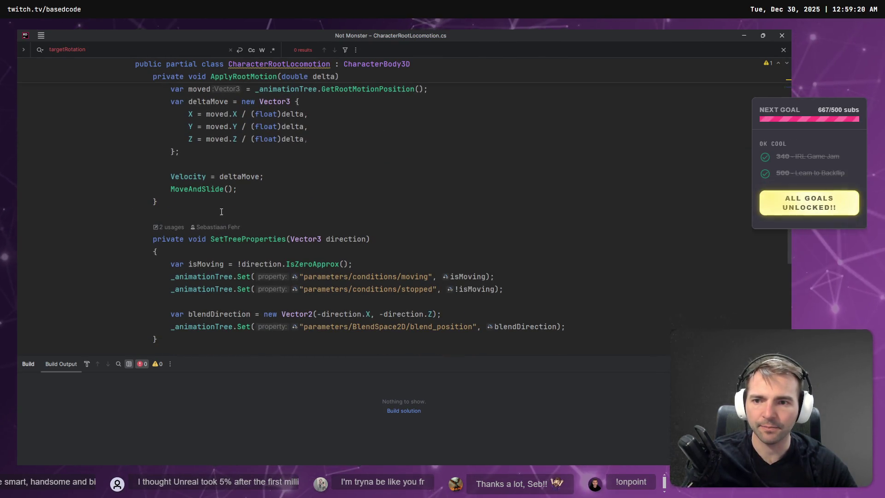
scroll(183, 256, "down", 1)
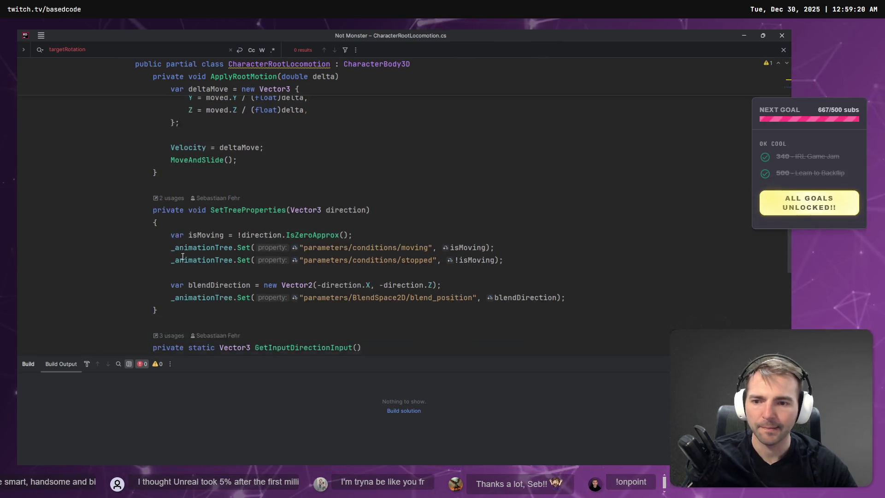
scroll(183, 256, "down", 4)
scroll(187, 248, "down", 2)
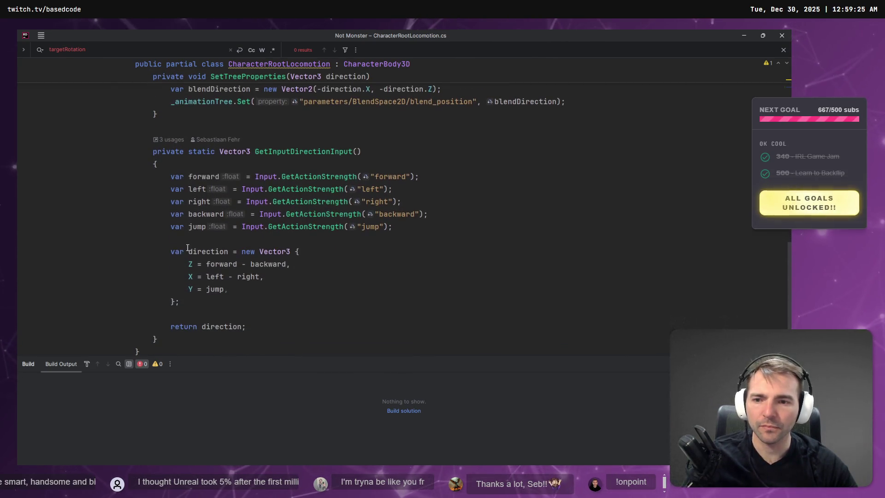
scroll(207, 254, "up", 2)
Step: Highlight the _animationTree field's usages and inspect the Camera3D type in the lookup line
left_click(233, 175)
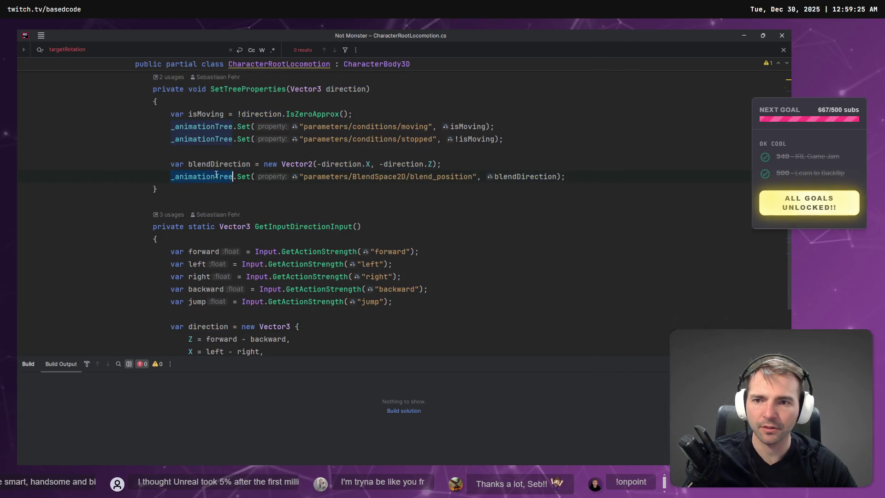
scroll(254, 202, "up", 1)
scroll(254, 201, "up", 8)
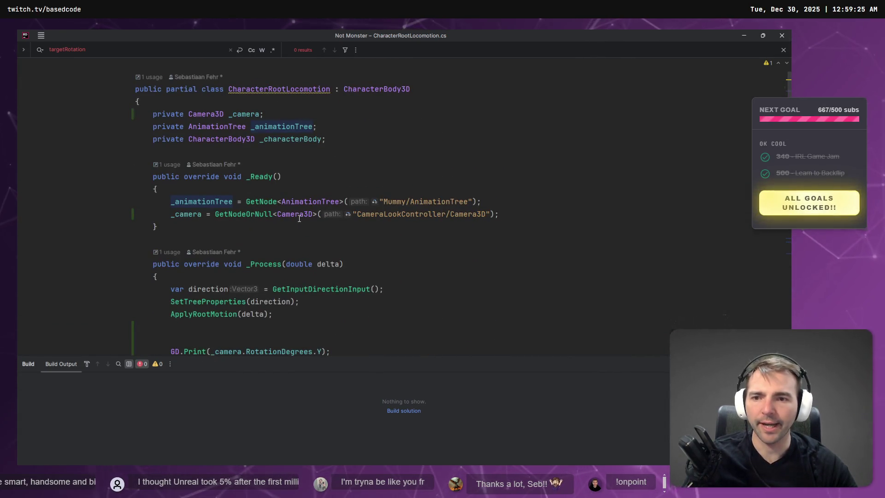
scroll(299, 218, "down", 3)
scroll(299, 223, "up", 3)
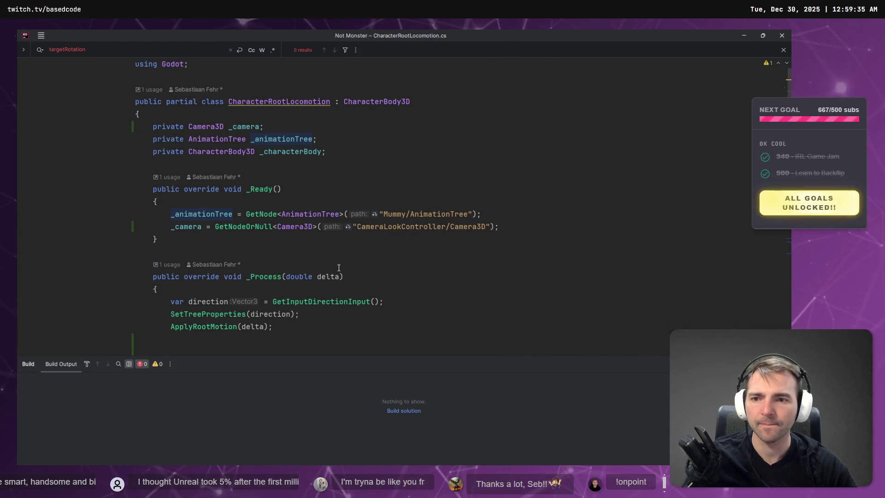
left_click(293, 226)
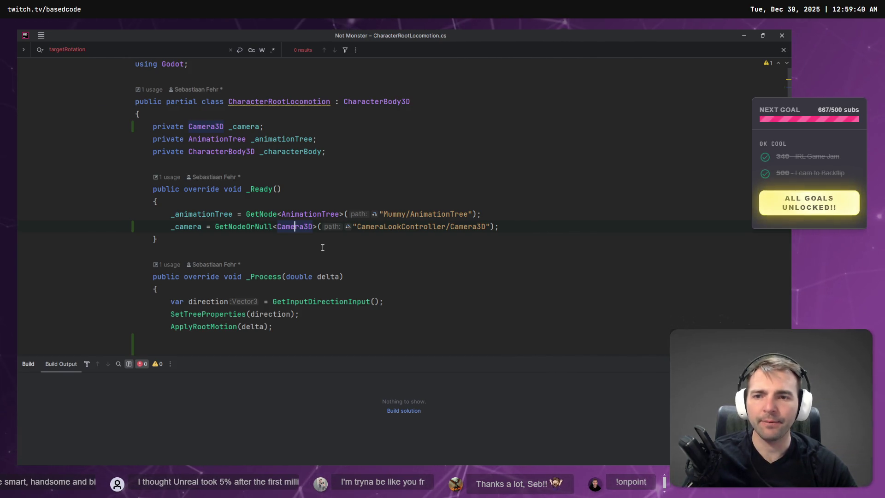
key("alt+Tab")
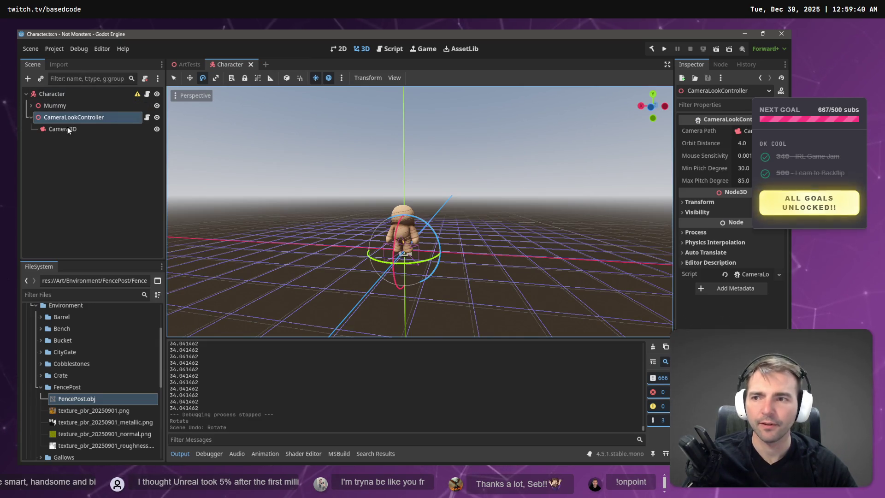
Step: Check the CharacterRootLocomotion.cs and CameraLookController.cs script files in the FileSystem dock, keeping their names
left_click(52, 93)
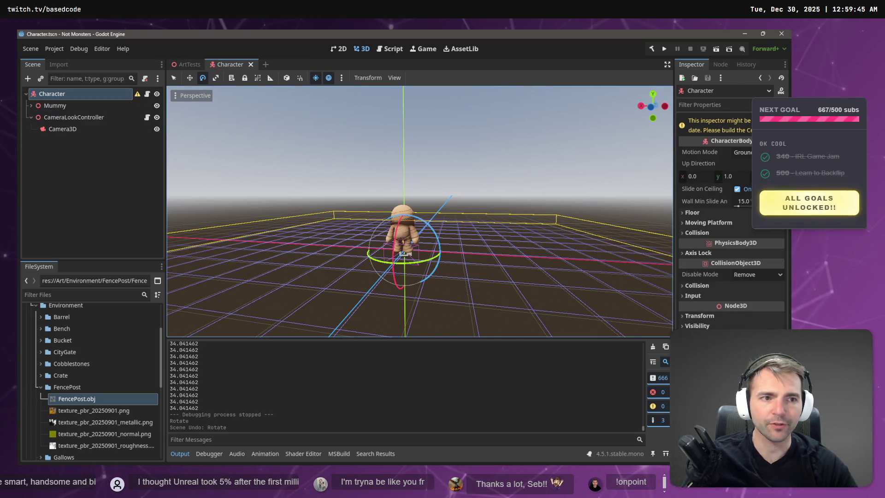
scroll(95, 416, "down", 10)
left_click(96, 429)
key("Up")
key("F2")
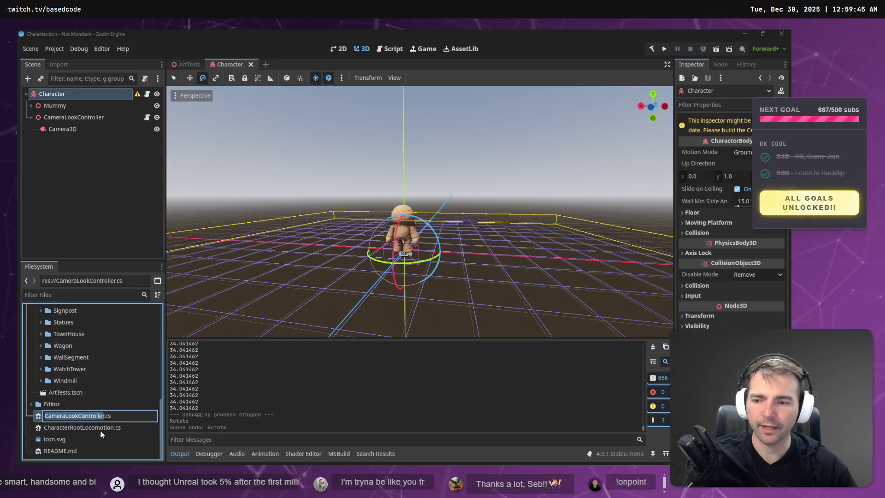
key("Escape")
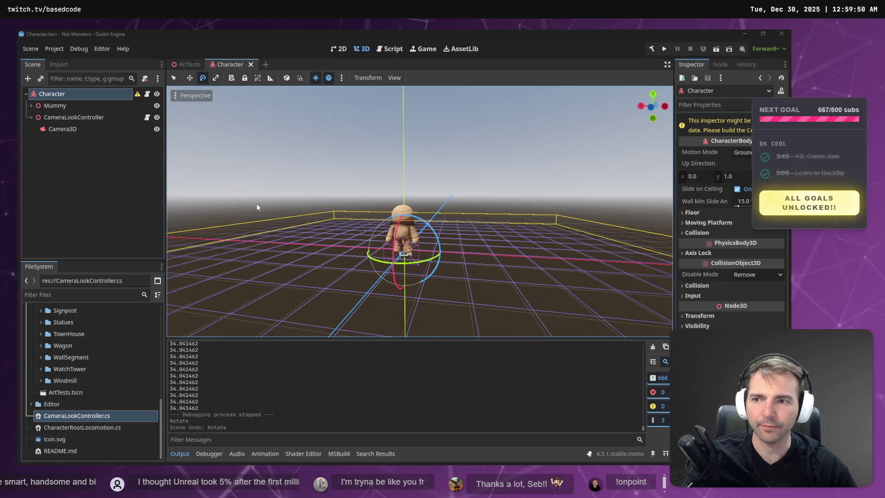
Step: Compare the Camera3D and CameraLookController nodes, then retype the _camera field as CameraLookController
left_click(69, 129)
left_click(76, 119)
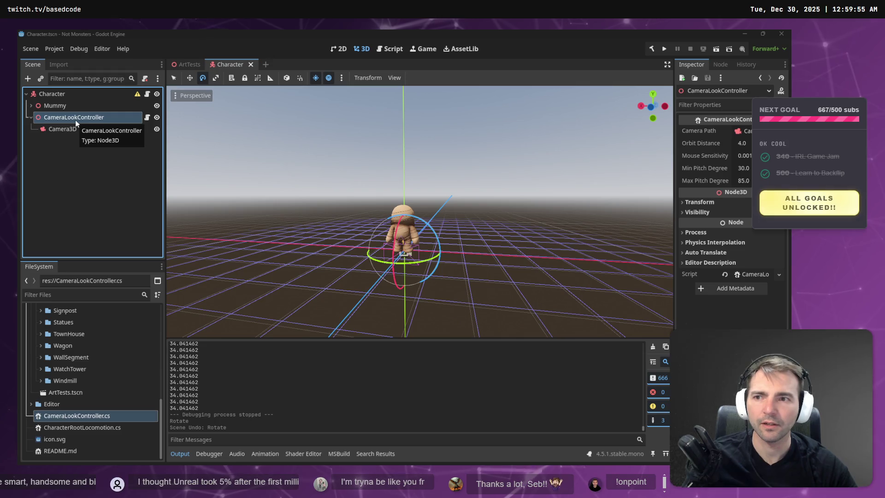
left_click(77, 129)
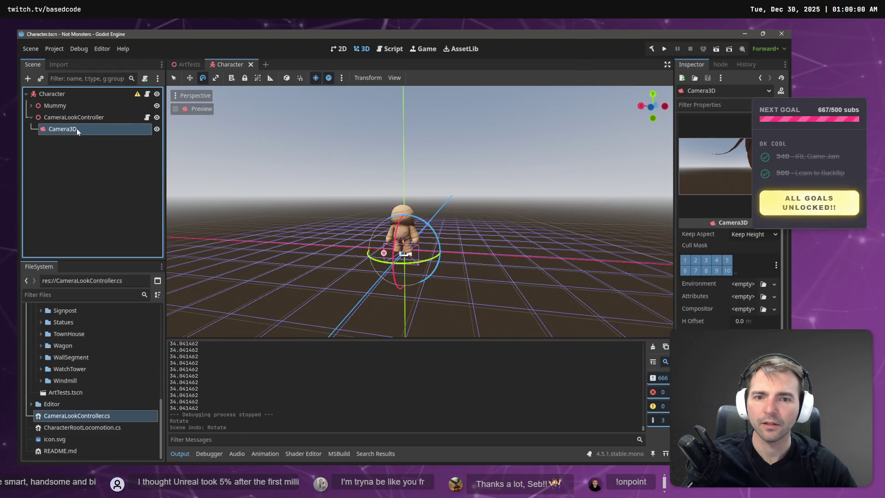
left_click(73, 117)
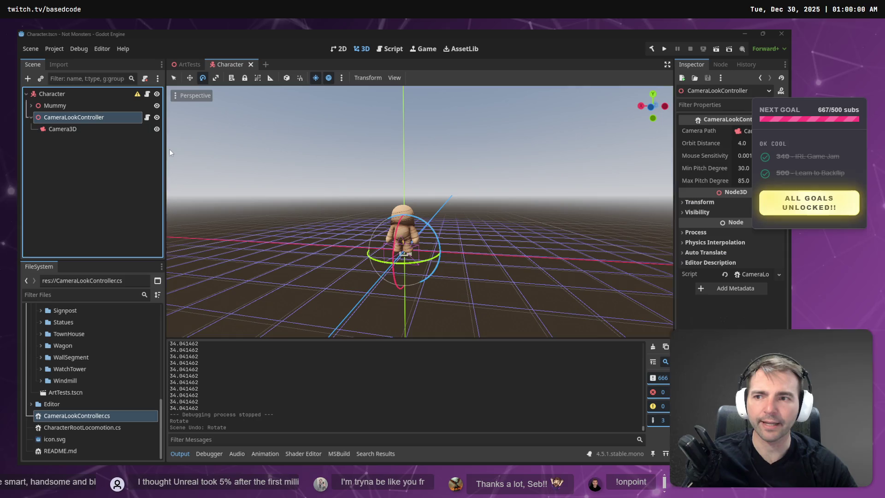
key("alt+Tab")
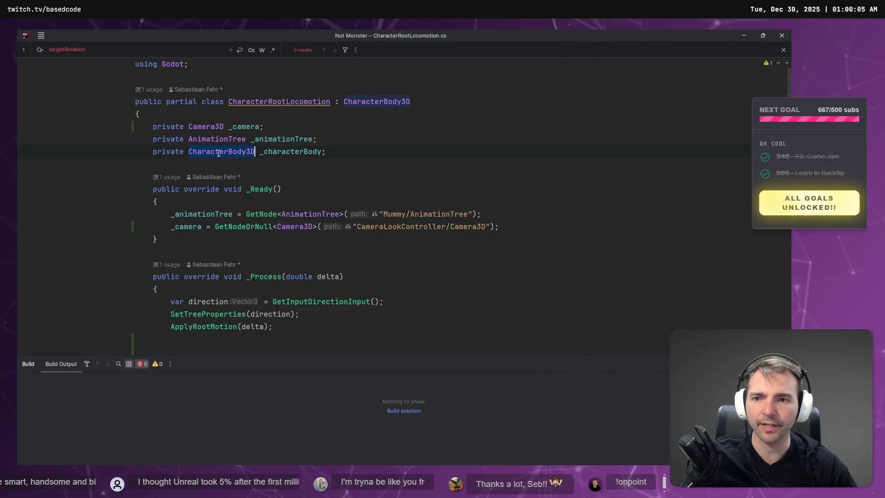
type("CameraLookController")
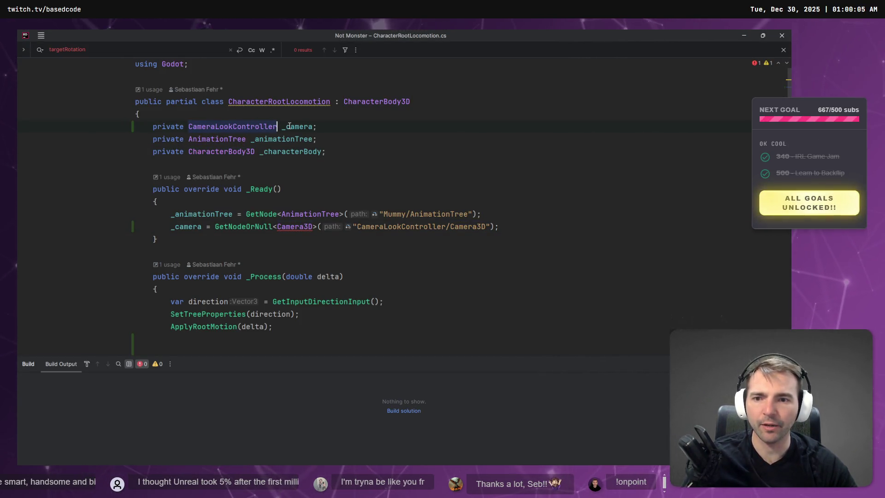
Step: Fetch the node with GetNodeOrNull<CameraLookController> and remove Camera3D from the node path
type("CameraLookController")
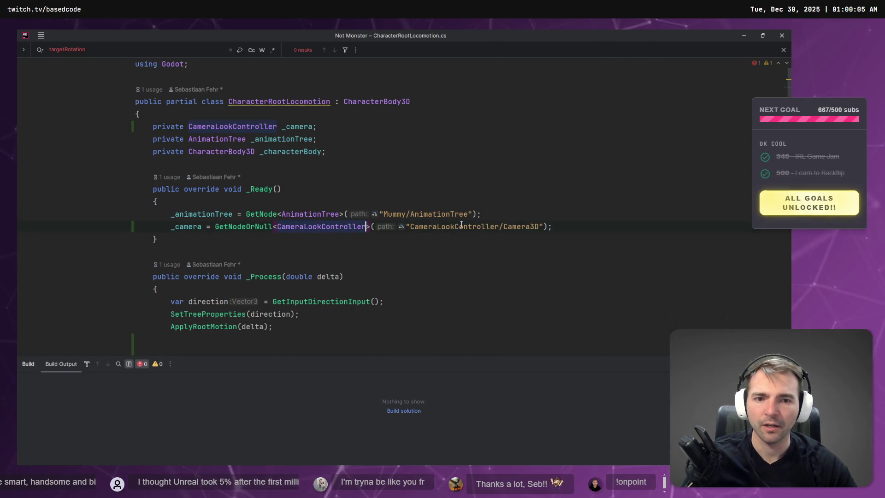
double_click(517, 226)
key("BackSpace")
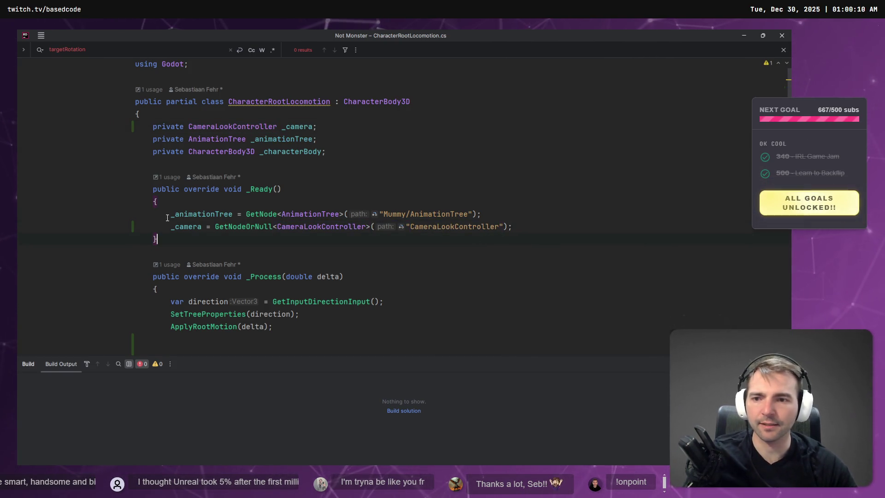
Step: Rename the _camera field to _cameraLookController and review the updated code
mouse_move(201, 227)
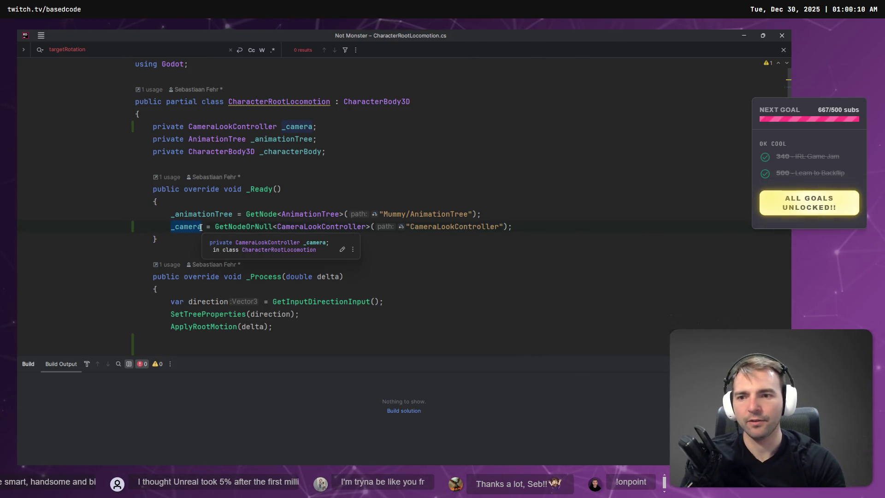
key("shift+F6")
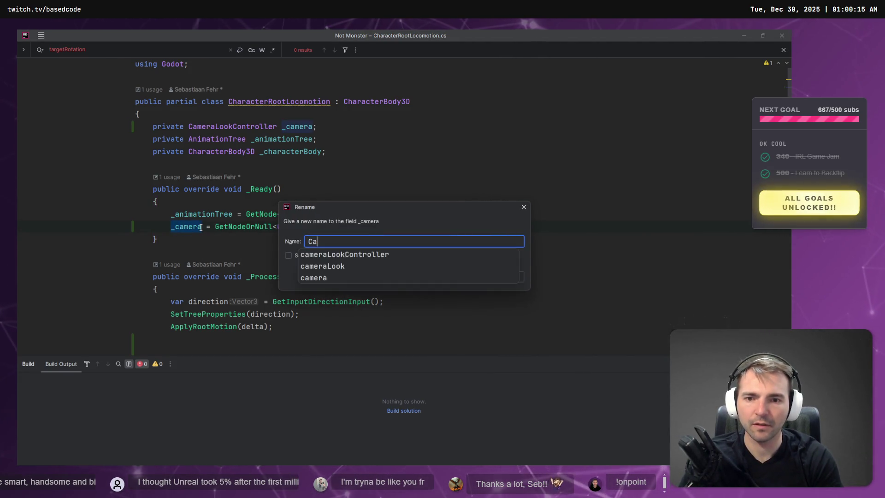
key("BackSpace")
key("BackSpace")
type("cameraL")
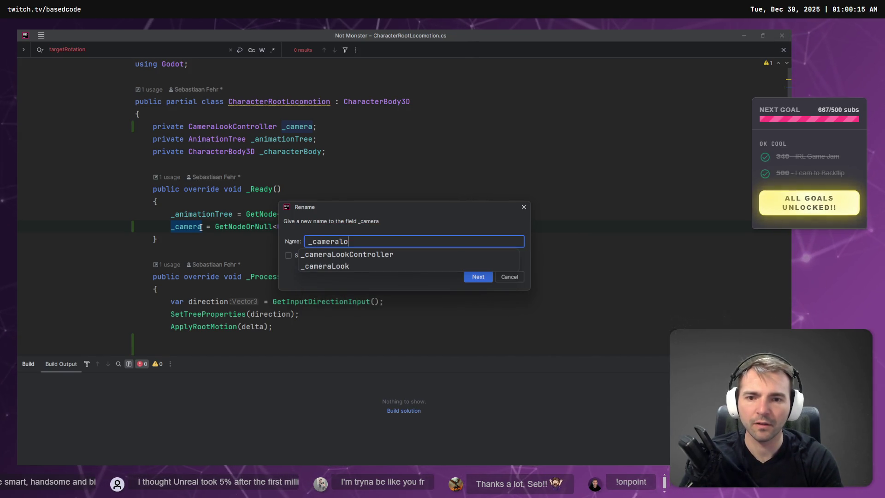
type("ookController")
key("Return")
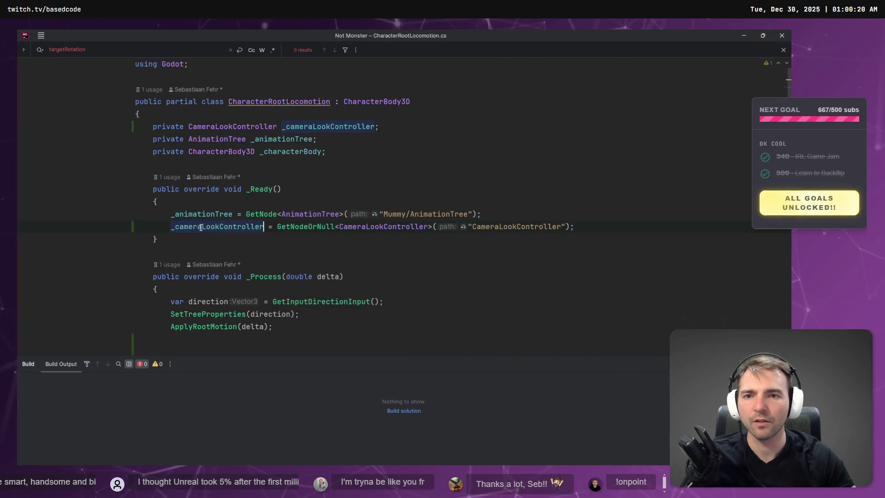
scroll(383, 277, "down", 6)
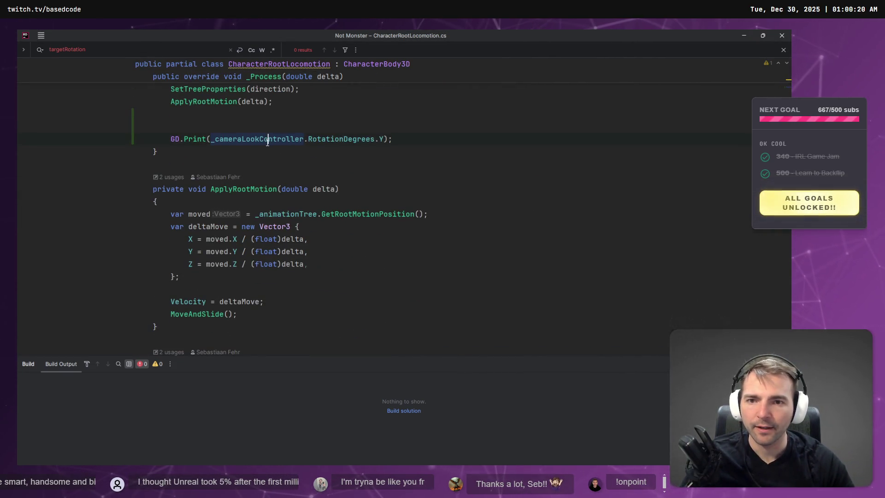
scroll(272, 184, "down", 10)
scroll(277, 218, "up", 9)
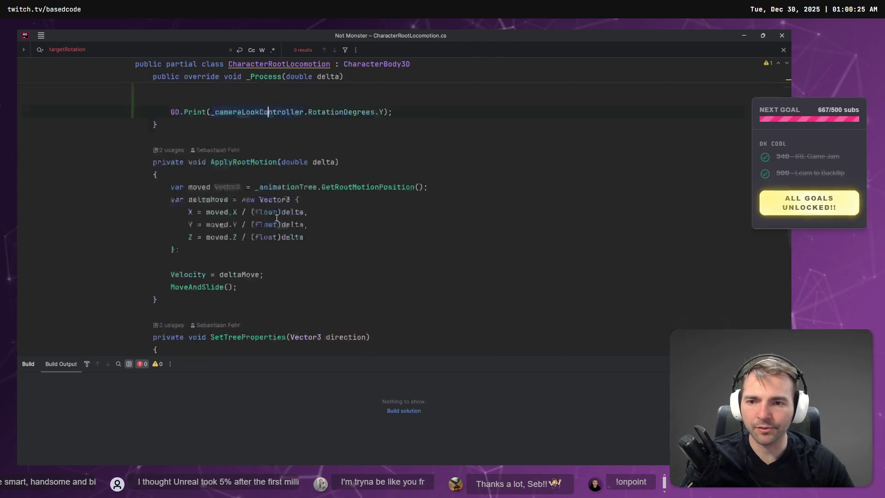
scroll(277, 217, "up", 5)
scroll(248, 161, "down", 4)
key("alt+Tab")
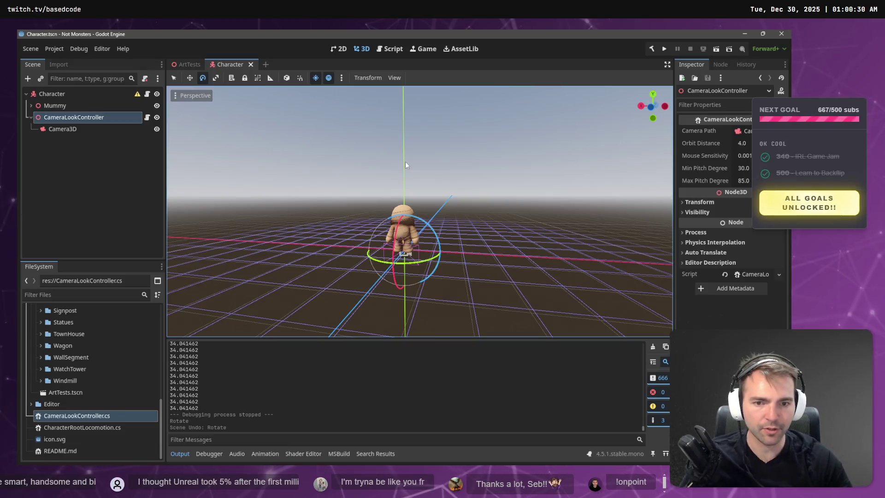
Step: Run the game to check the restructured mummy, stop it, and bring up the browser
key("F5")
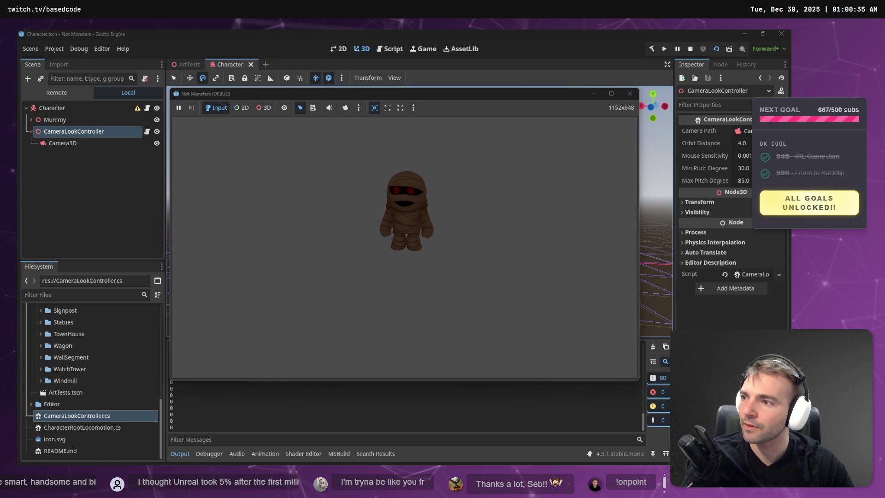
key("F8")
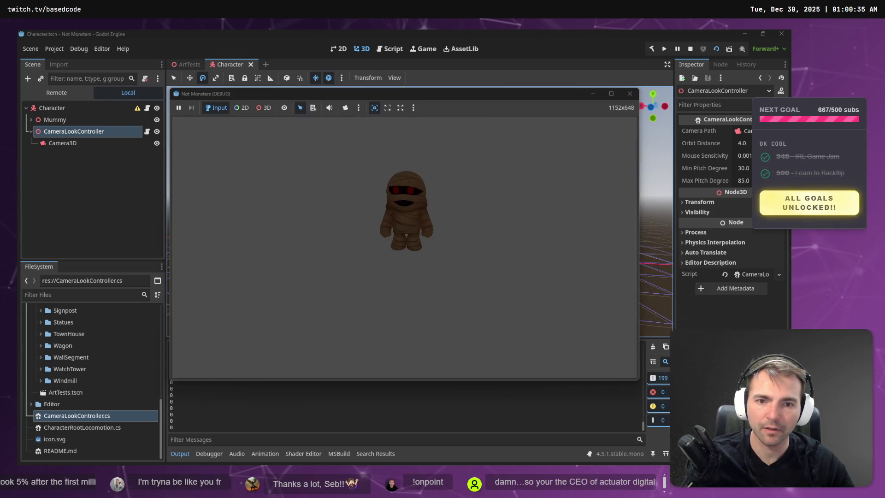
key("F8")
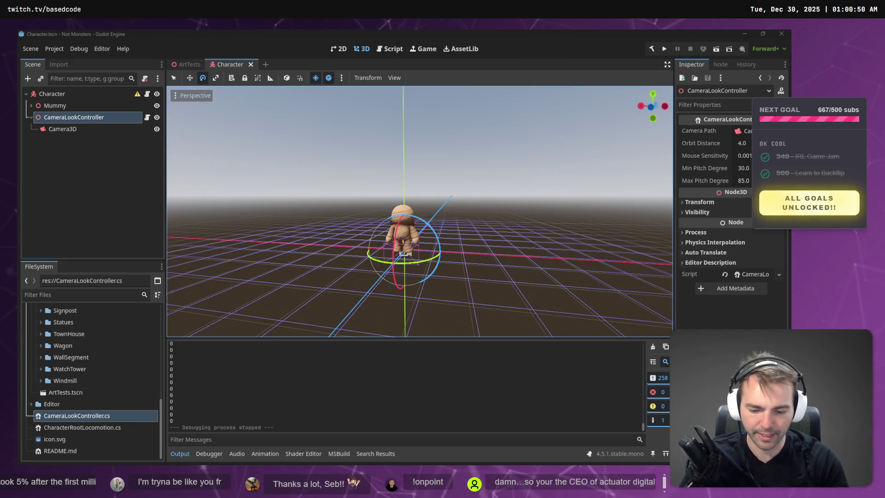
key("alt+Tab")
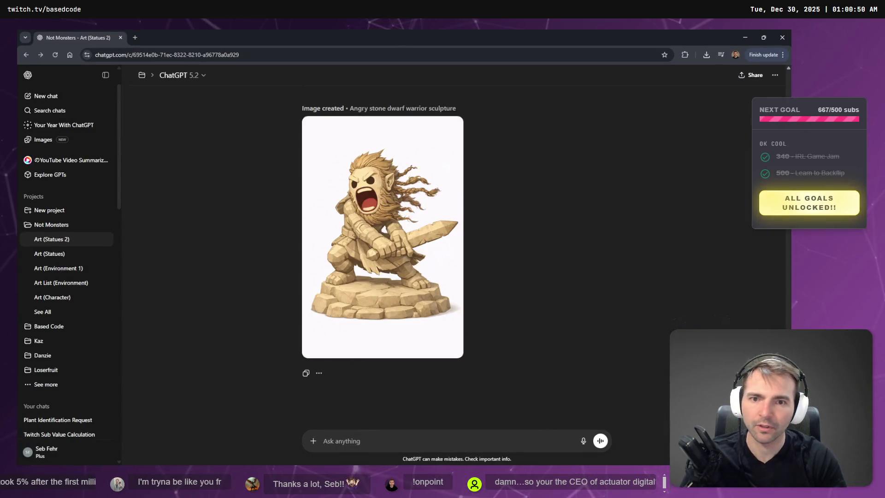
Step: Open chatgpt.com in a new browser tab
key("ctrl+t")
type("chatgpt.com")
key("Return")
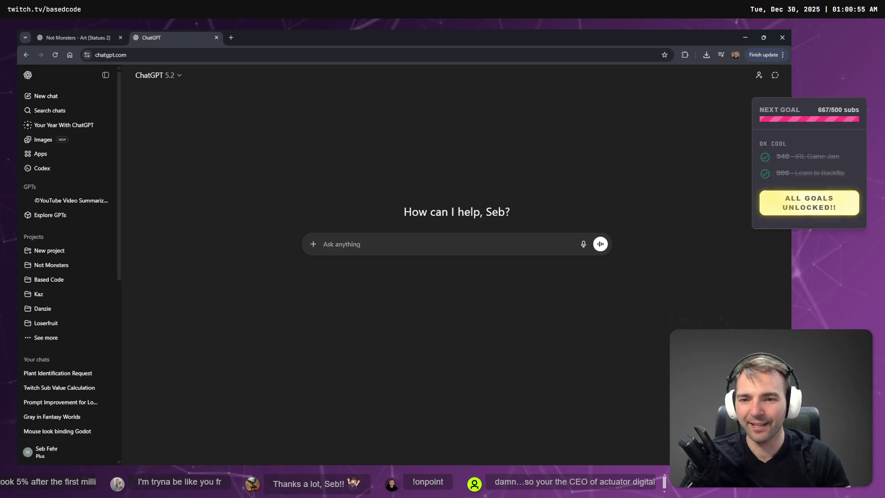
Step: Dictate and send a question about Epic's revenue share on Unreal Engine games
left_click(313, 244)
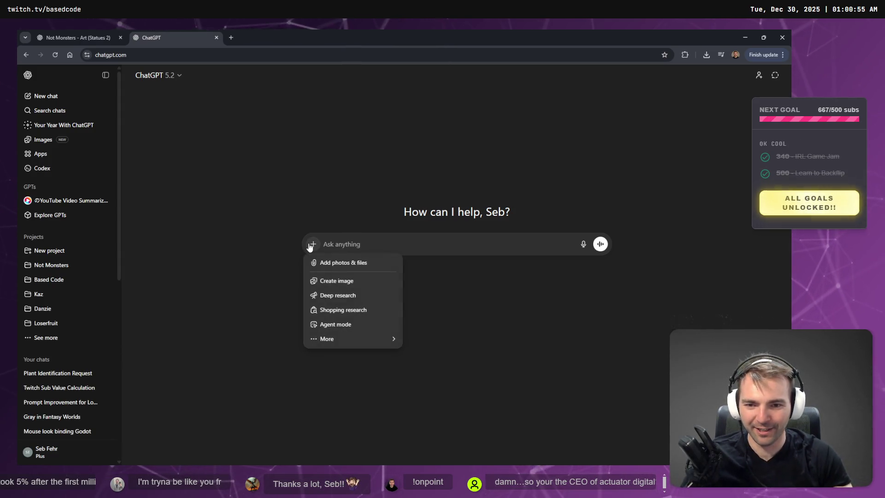
left_click(380, 239)
left_click(583, 244)
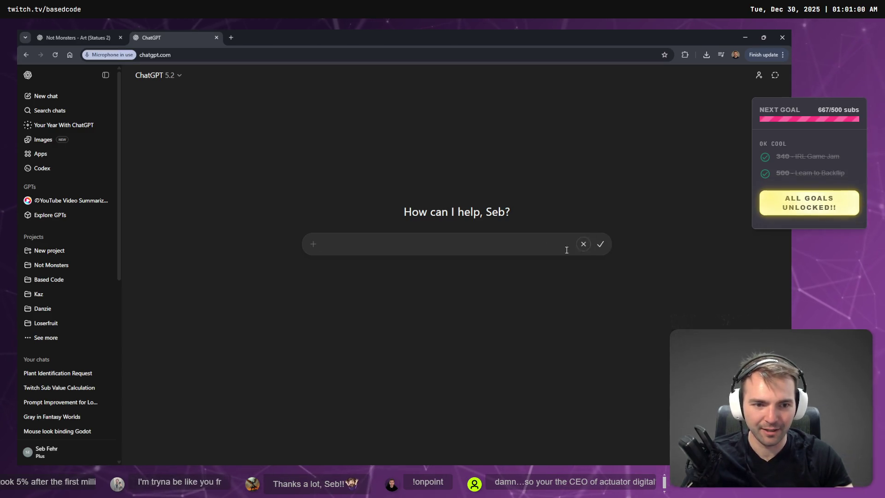
key("super+h")
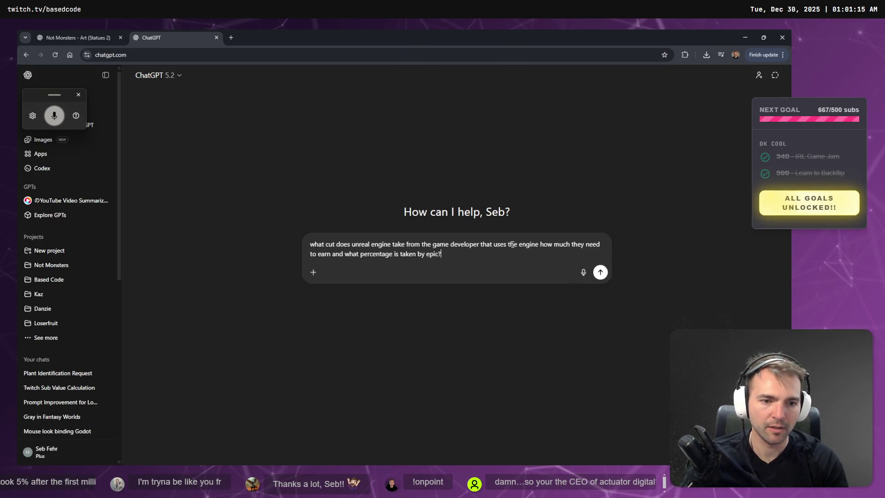
key("Return")
key("ctrl+shift+Tab")
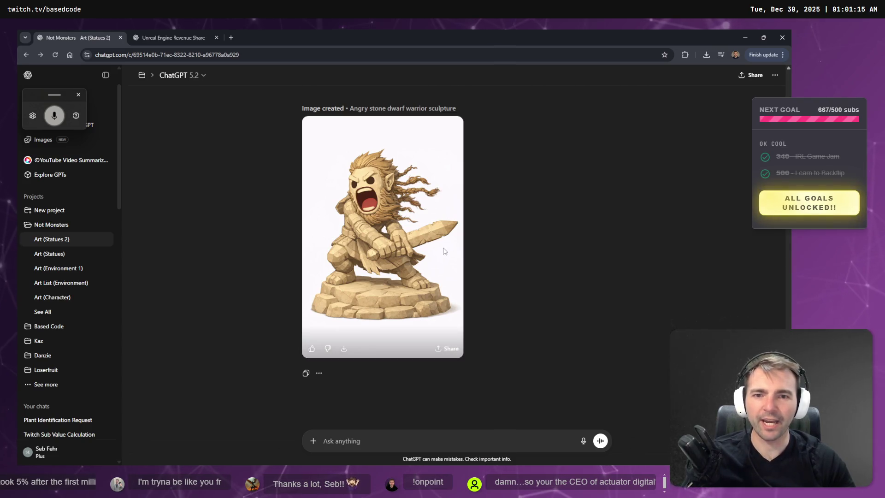
Step: Inspect the dwarf image, then dictate and send a request for stone-carved hair and face, no real hair
left_click(457, 253)
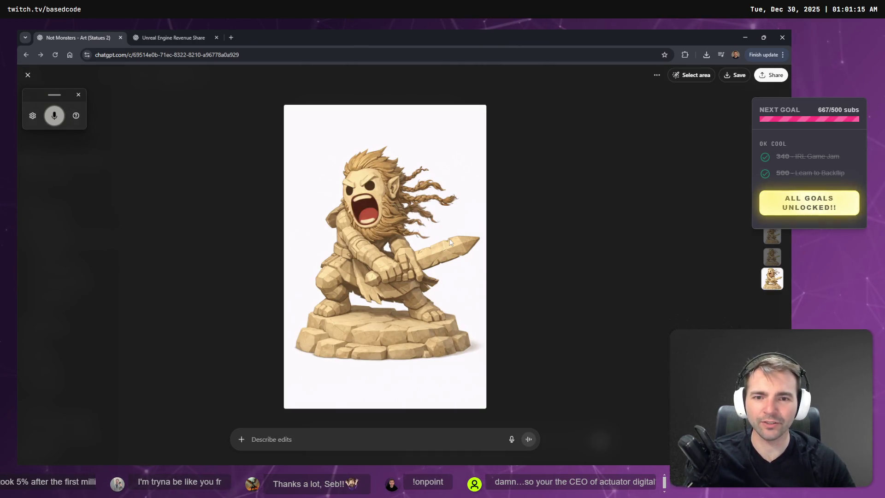
key("Escape")
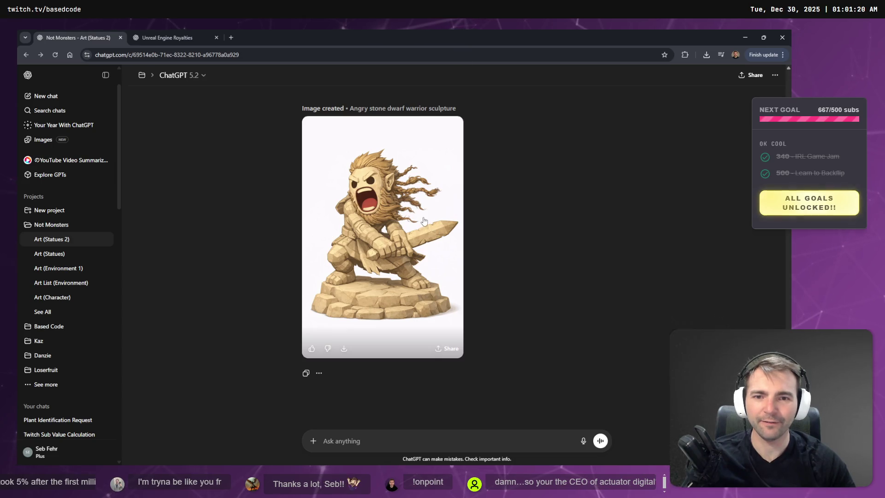
left_click(313, 441)
left_click(380, 448)
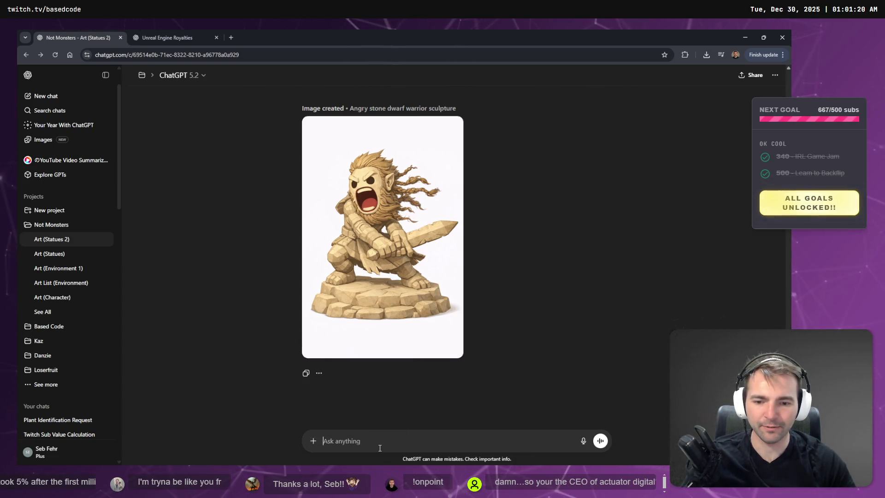
key("super+h")
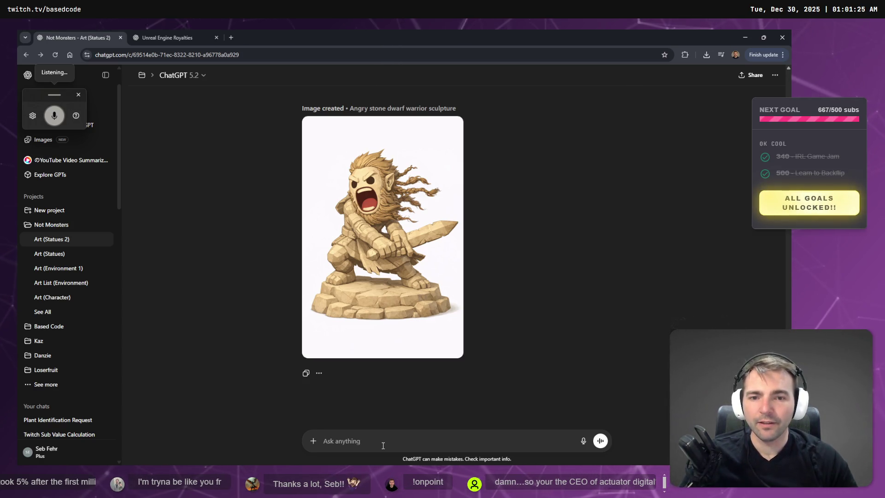
key("super+h")
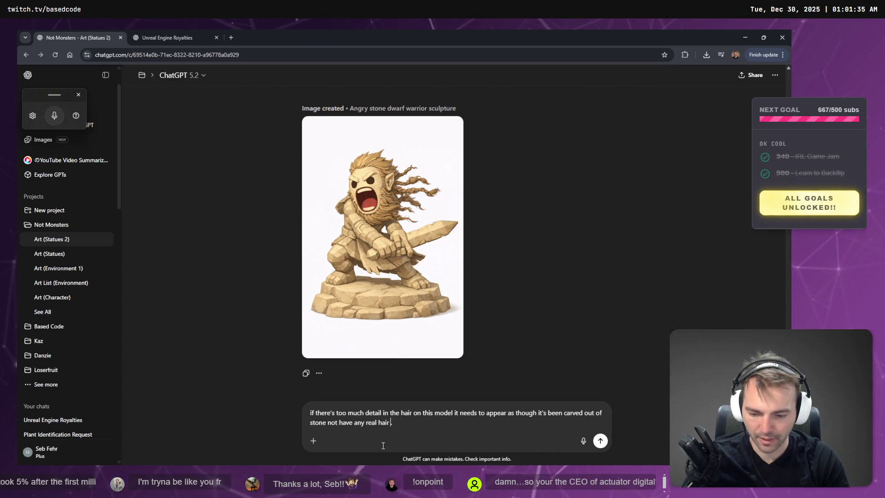
type(".")
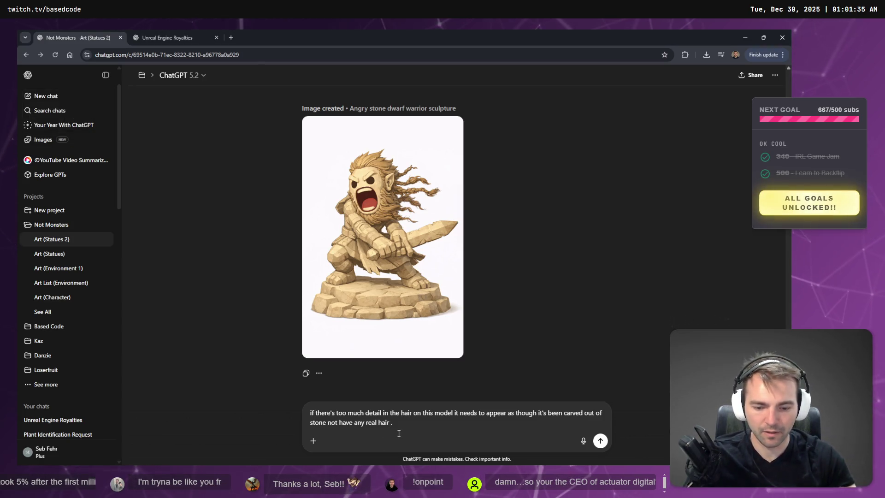
key("BackSpace")
key("BackSpace")
type(".")
key("super+h")
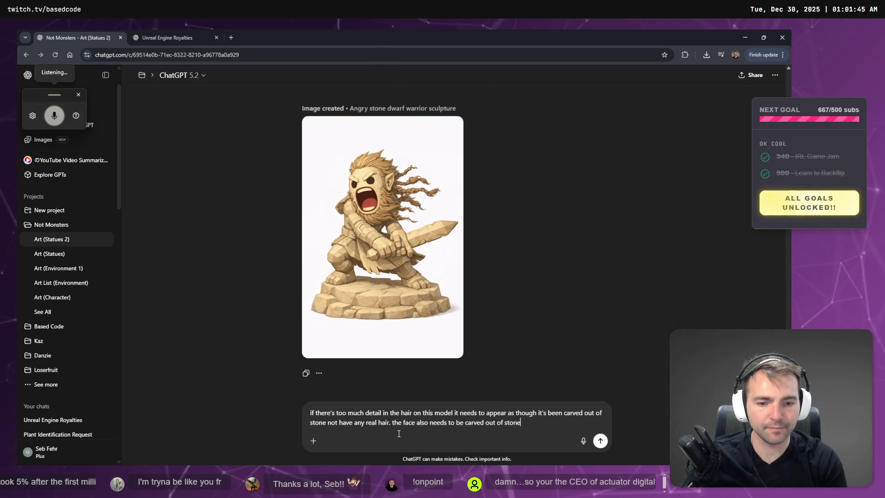
key("Return")
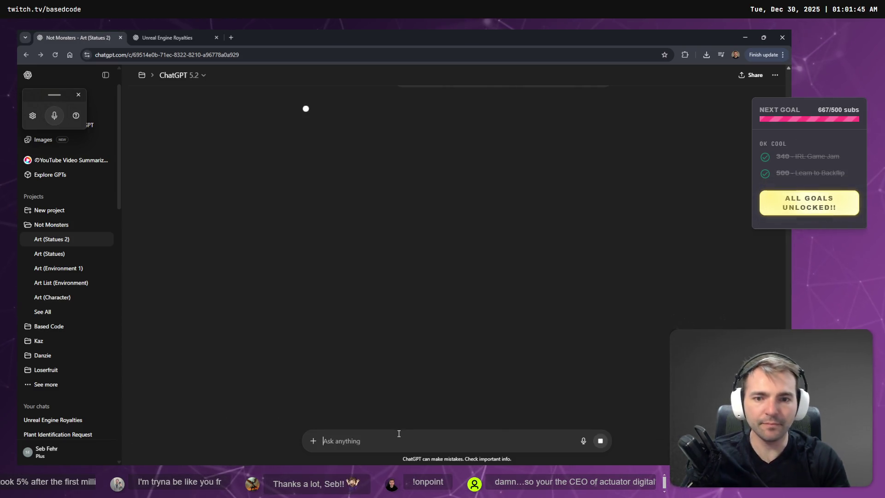
Step: Close the dwarf chat tab and start reading the Unreal Engine royalties answer
left_click(120, 38)
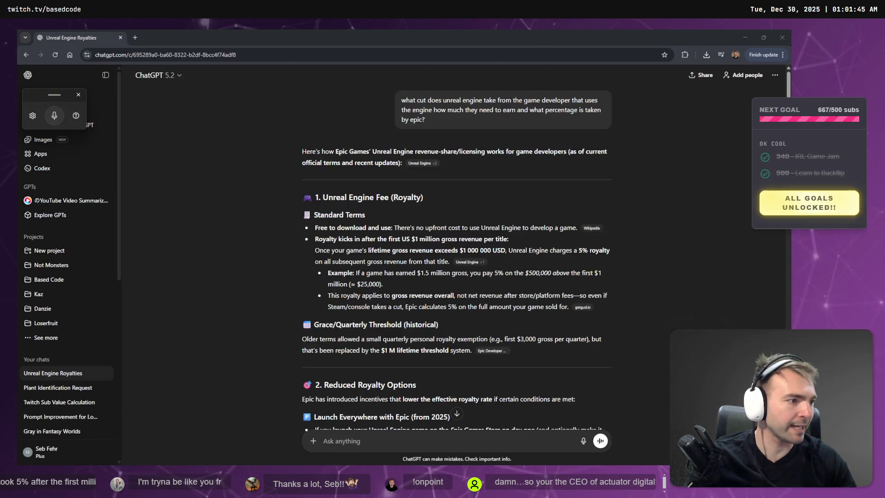
left_click(490, 267)
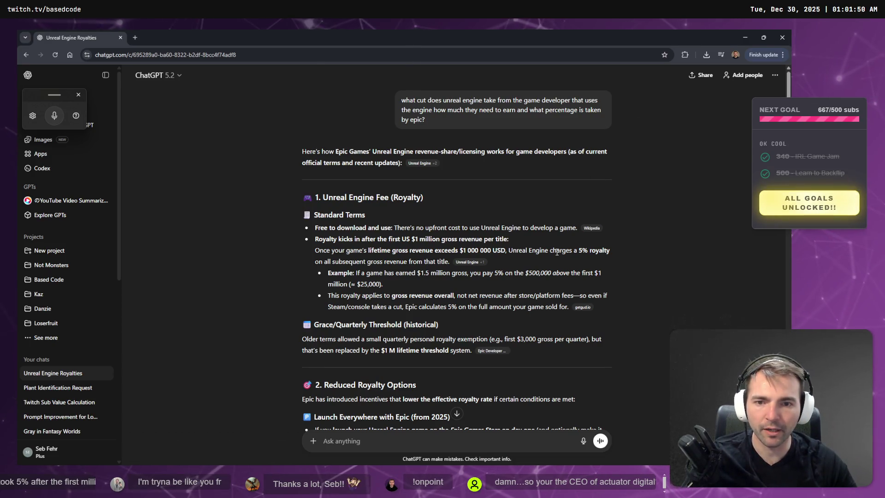
scroll(463, 236, "down", 1)
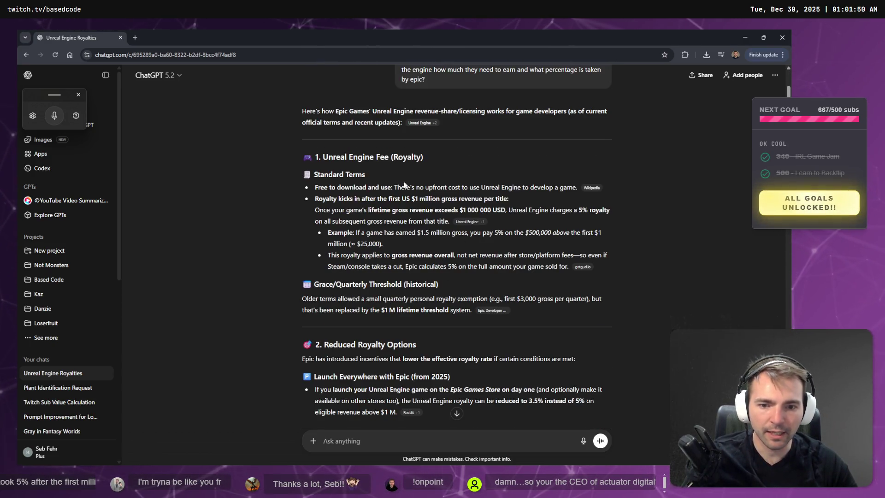
scroll(401, 210, "down", 2)
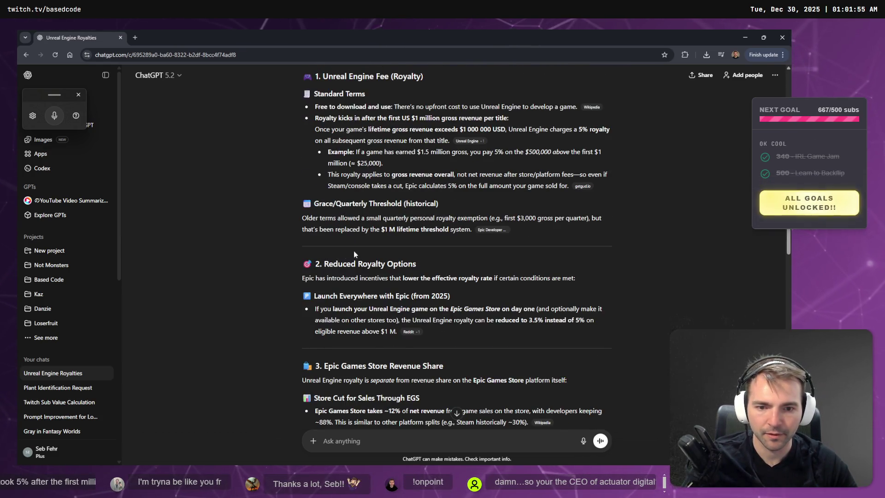
scroll(355, 254, "down", 2)
left_click_drag(427, 226, 420, 198)
left_click(420, 198)
double_click(546, 239)
left_click(339, 252)
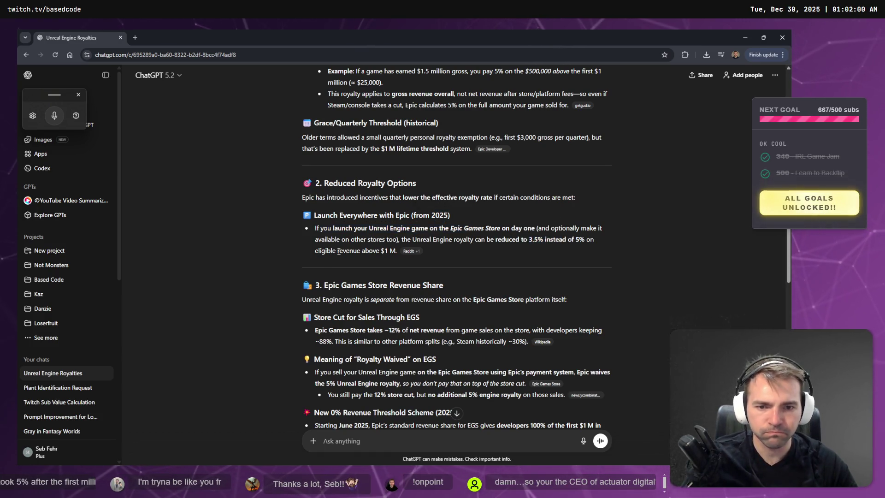
Step: Read through the store-cut figures (~12% Epic, 30% Steam), then return to Godot
left_click_drag(363, 228, 435, 228)
left_click(352, 227)
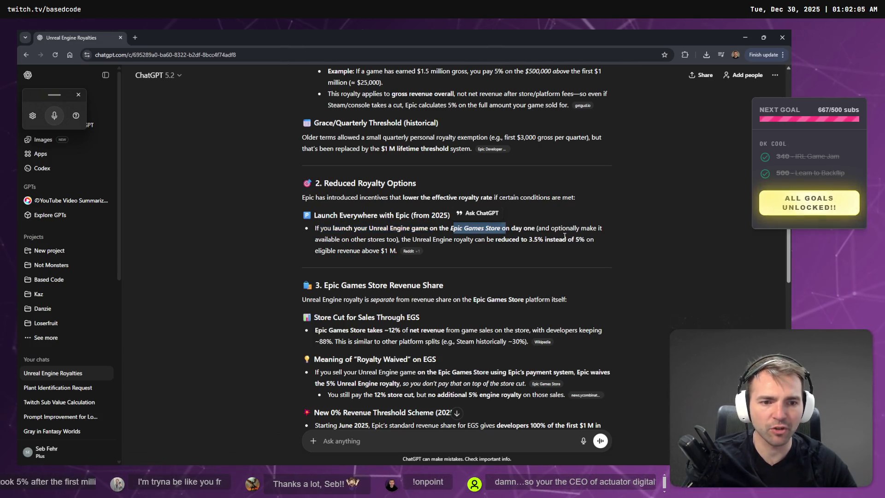
scroll(581, 242, "down", 2)
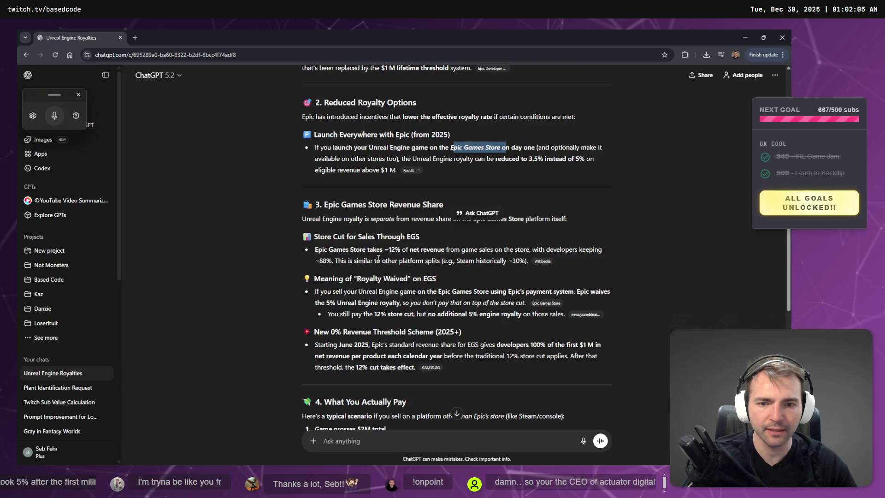
left_click_drag(384, 249, 403, 253)
left_click(400, 253)
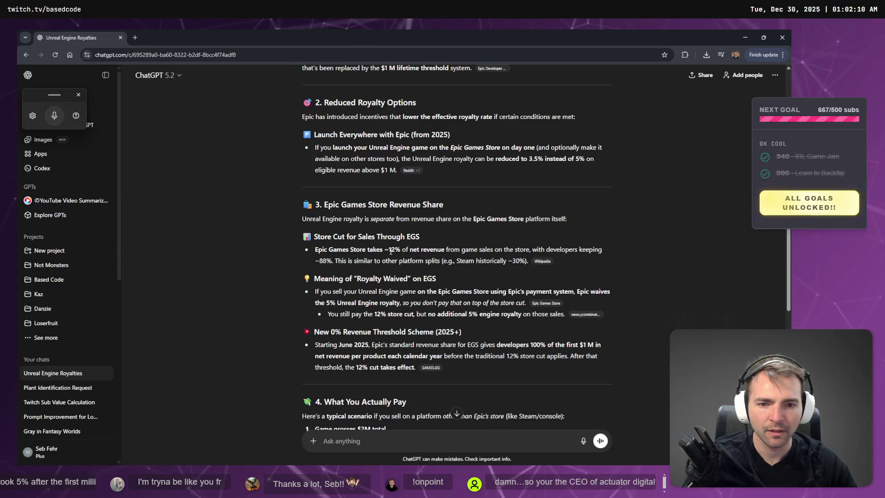
scroll(348, 220, "down", 2)
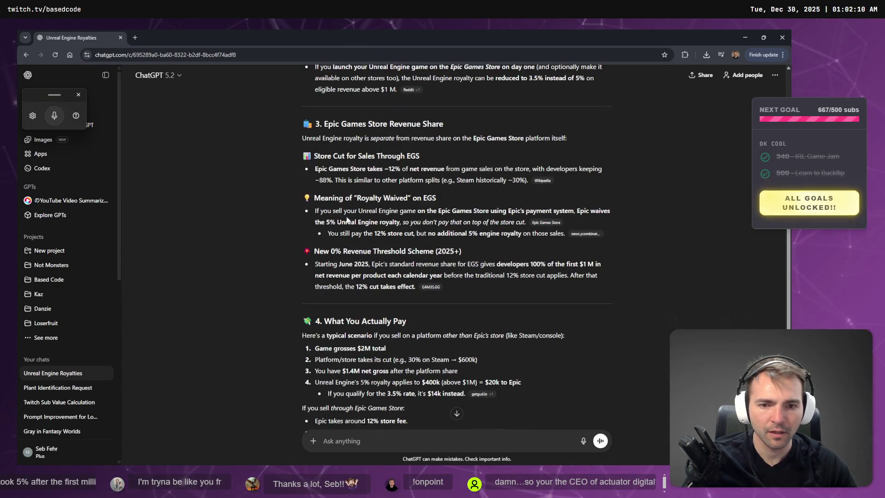
scroll(491, 267, "up", 1)
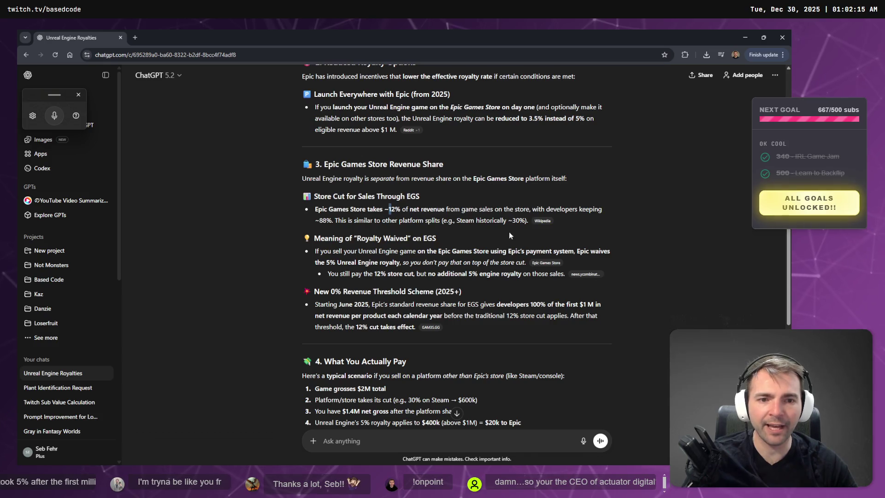
left_click_drag(512, 220, 526, 221)
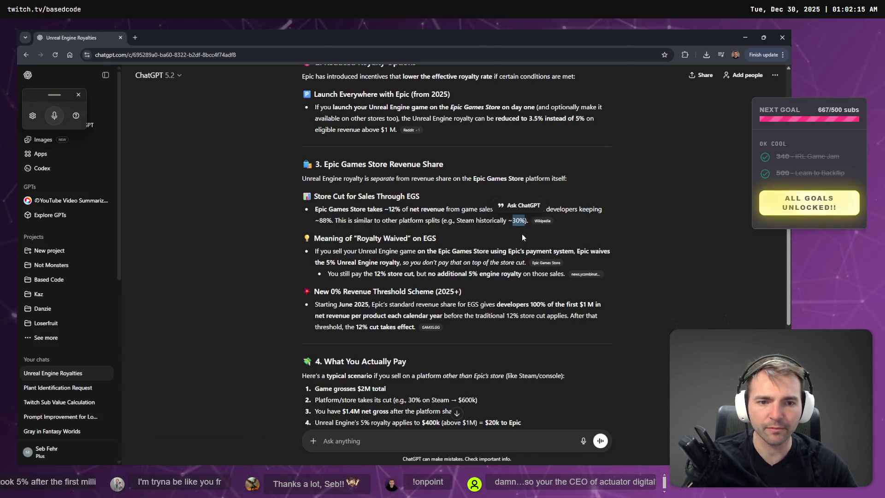
left_click(390, 229)
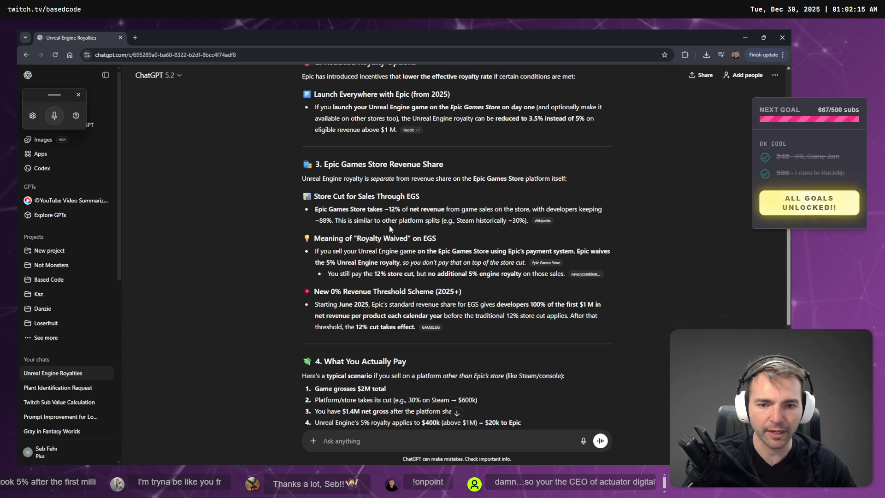
left_click_drag(375, 273, 397, 273)
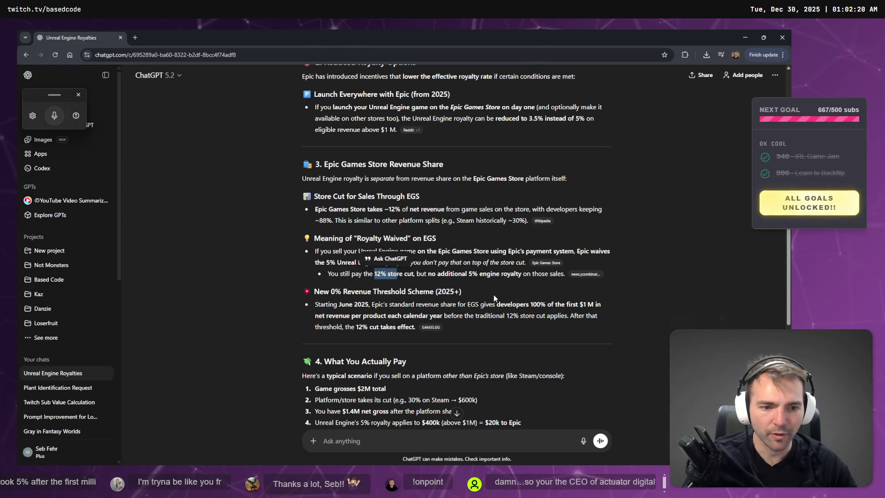
scroll(517, 315, "down", 2)
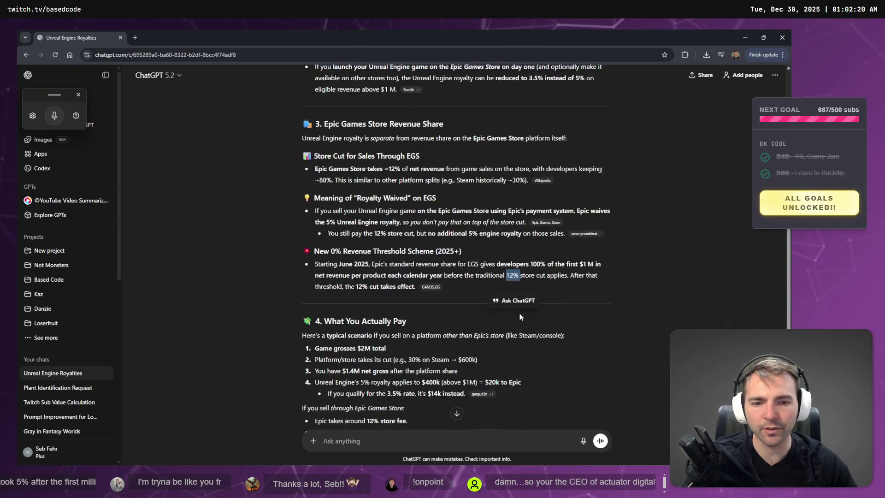
scroll(383, 343, "down", 6)
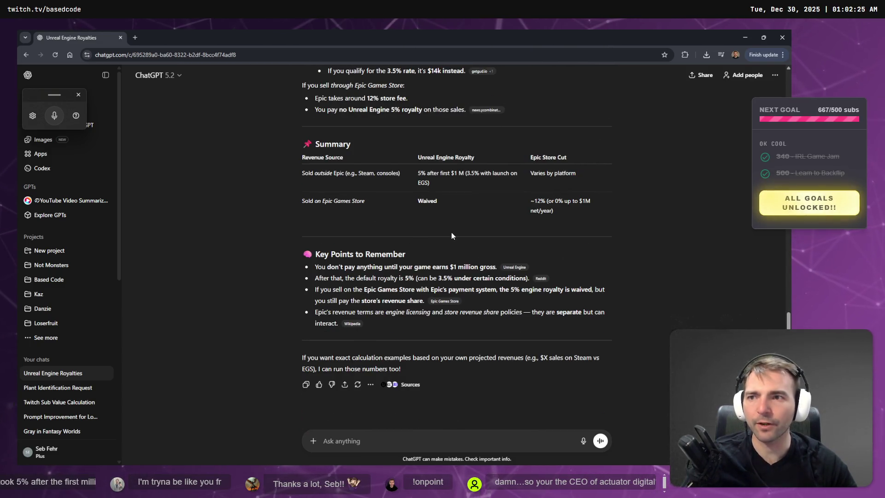
key("alt+Tab")
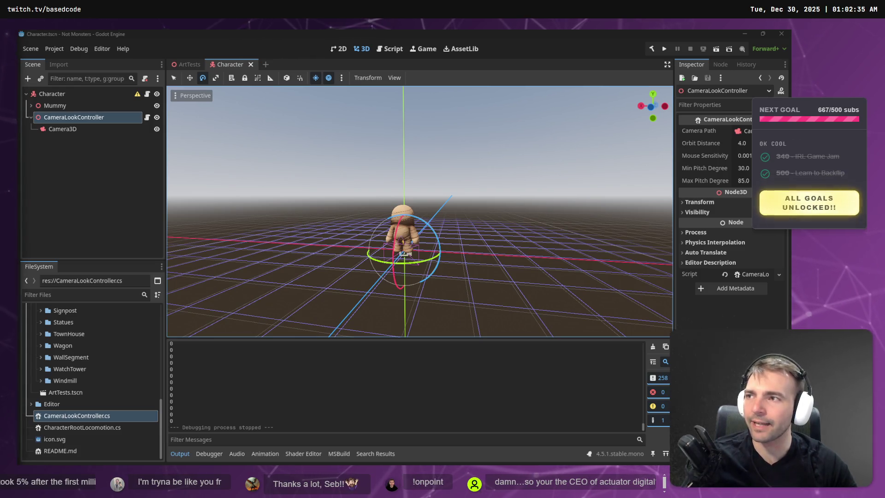
Step: Bring up a Chrome window, dismiss voice typing, and navigate to the actuator.digital site
key("super+h")
key("super+1")
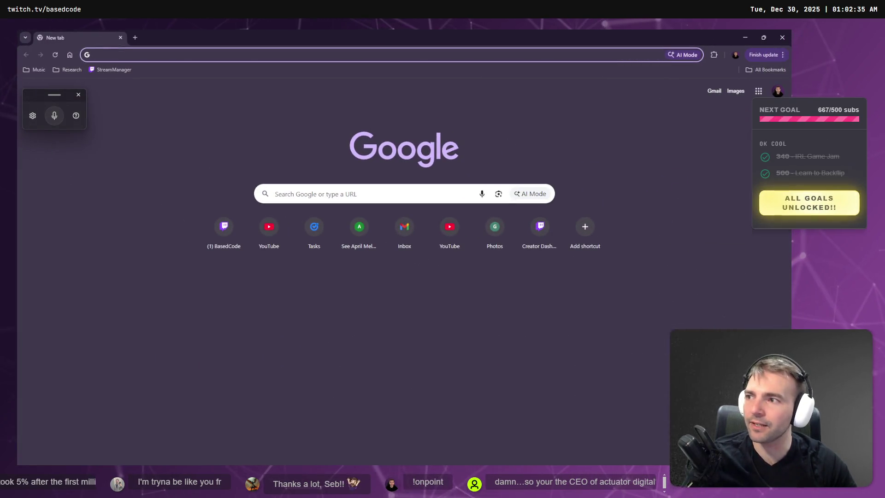
key("super+h")
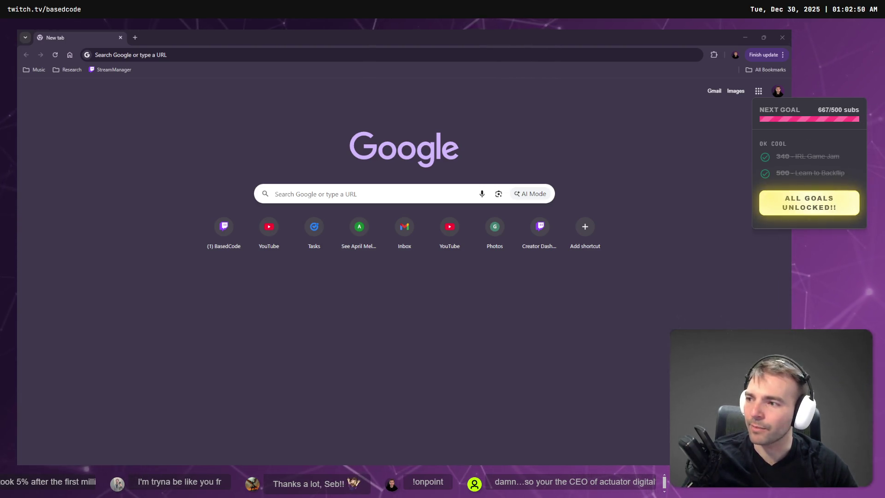
left_click(164, 60)
type("actuator")
key("Return")
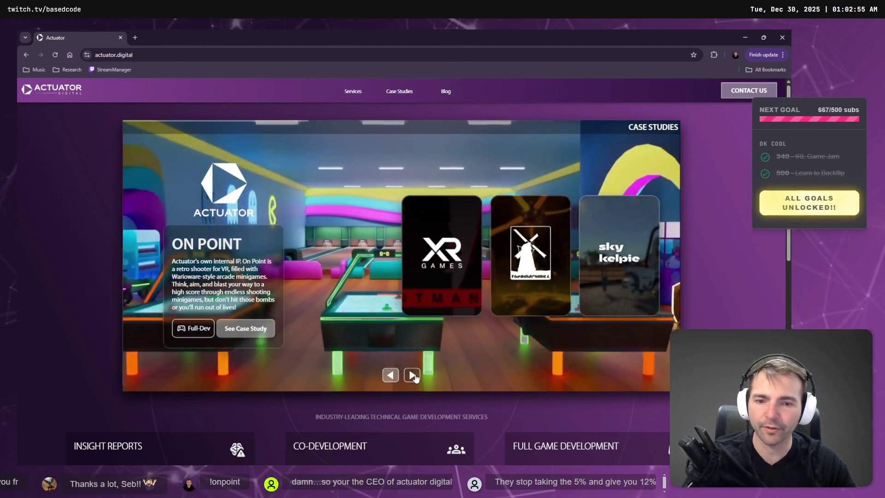
Step: Browse the actuator.digital case studies carousel back to On Point, then return to Godot
left_click(411, 375)
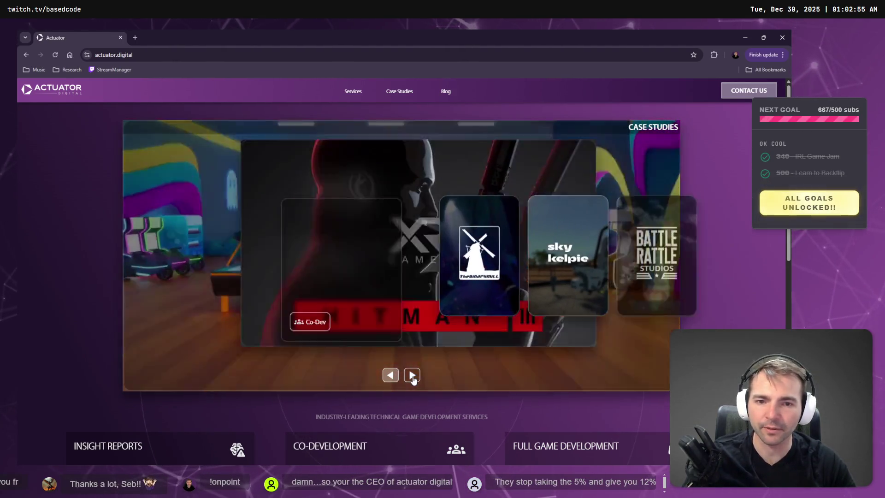
left_click(391, 375)
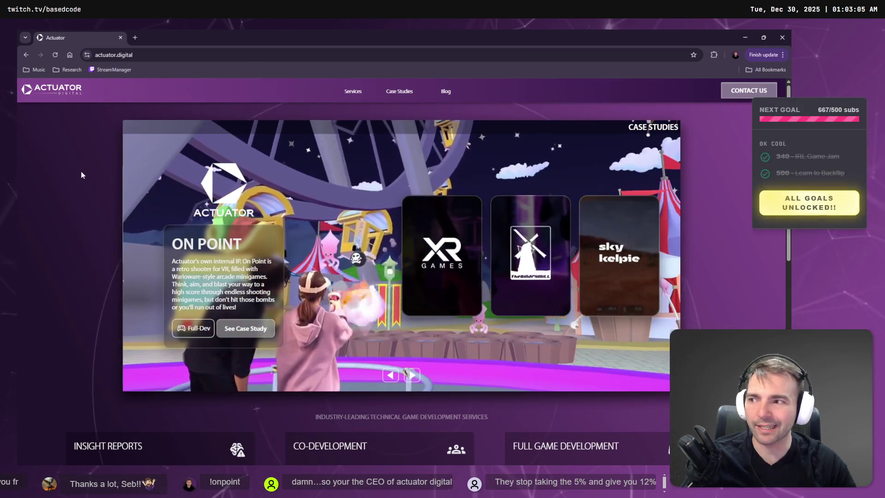
key("alt+Tab")
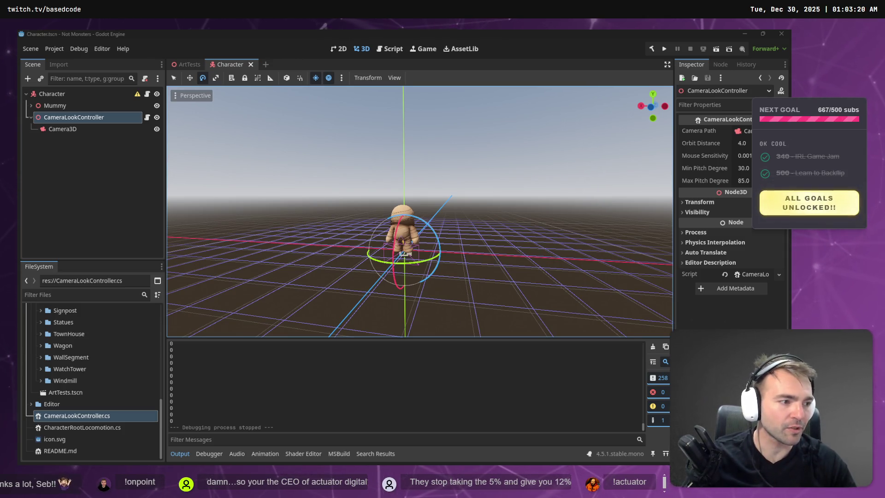
Step: Back in the dwarf statue chat, open the statue image for editing
key("alt+Tab")
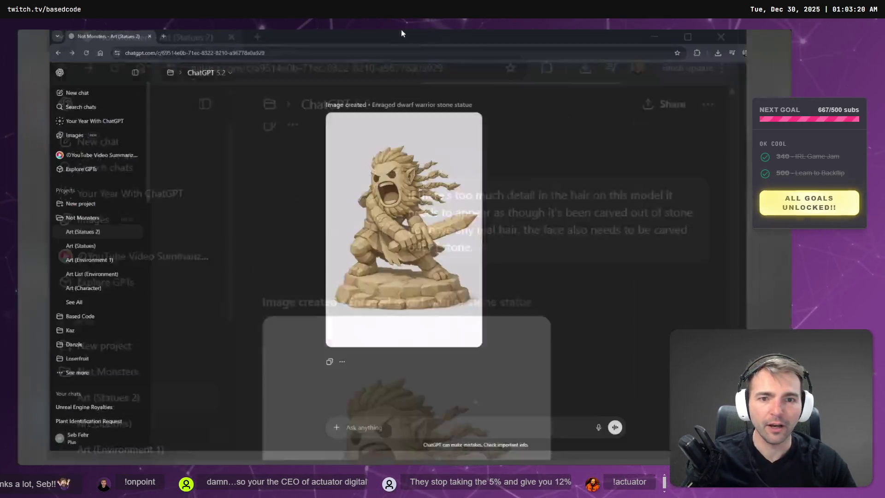
left_click(242, 122)
right_click(399, 179)
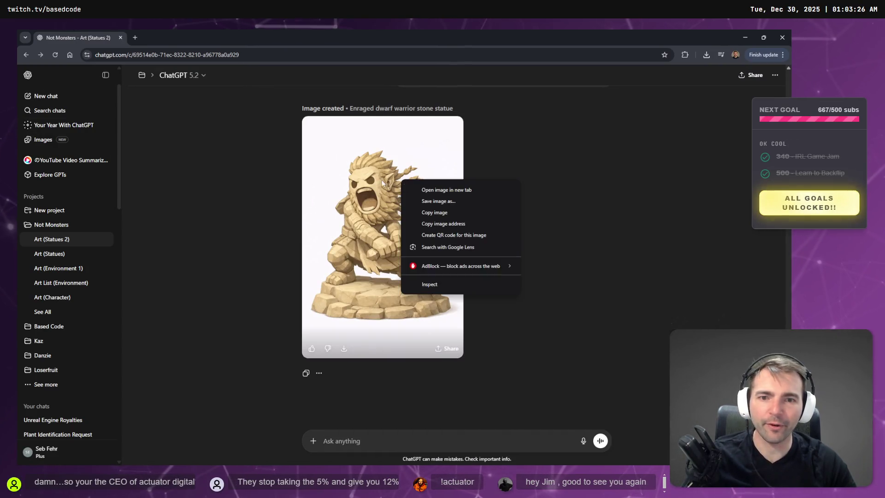
left_click(380, 189)
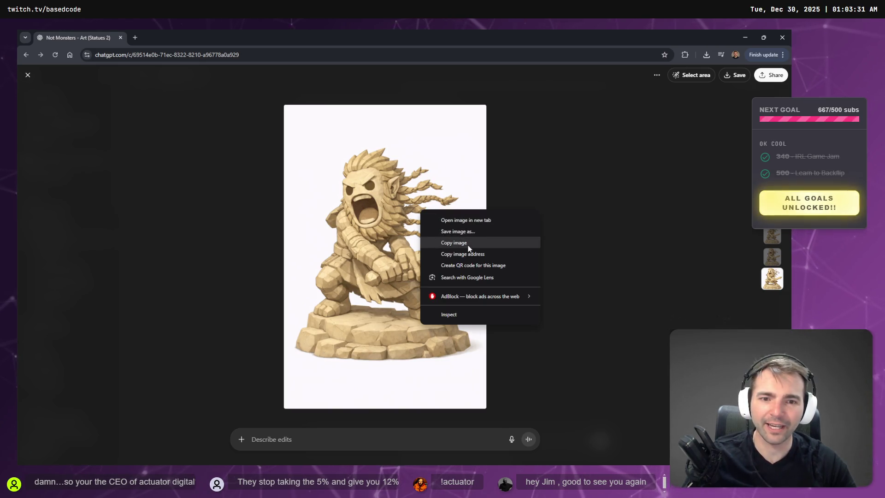
left_click(465, 242)
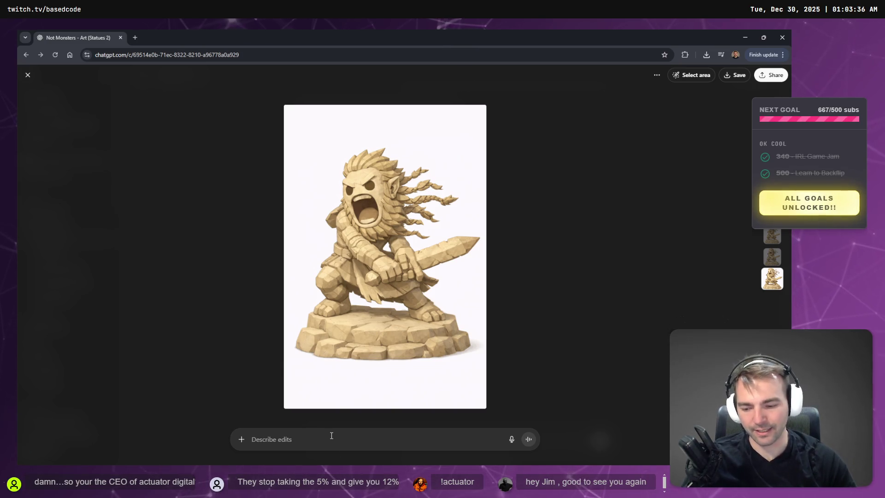
Step: Send 'please remove the braids from the hair' plus a simple low-poly hair request, then snap Chrome aside
key("super+h")
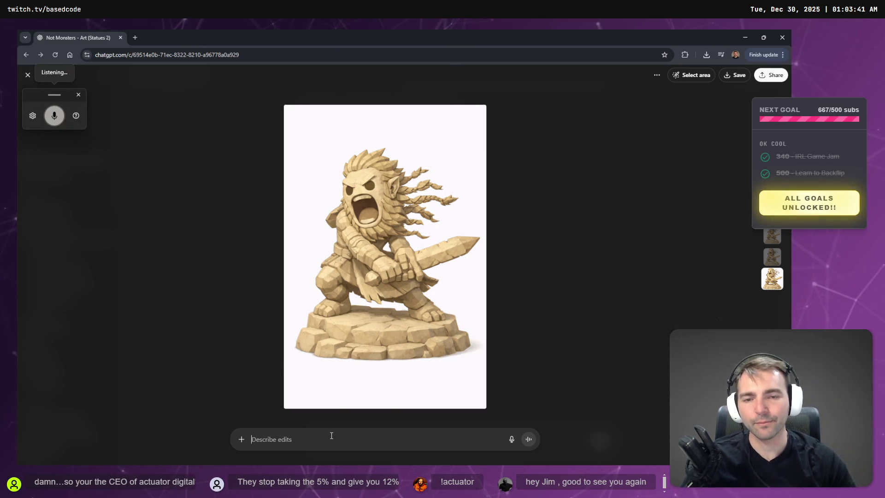
type("please remove the braids from the hair.")
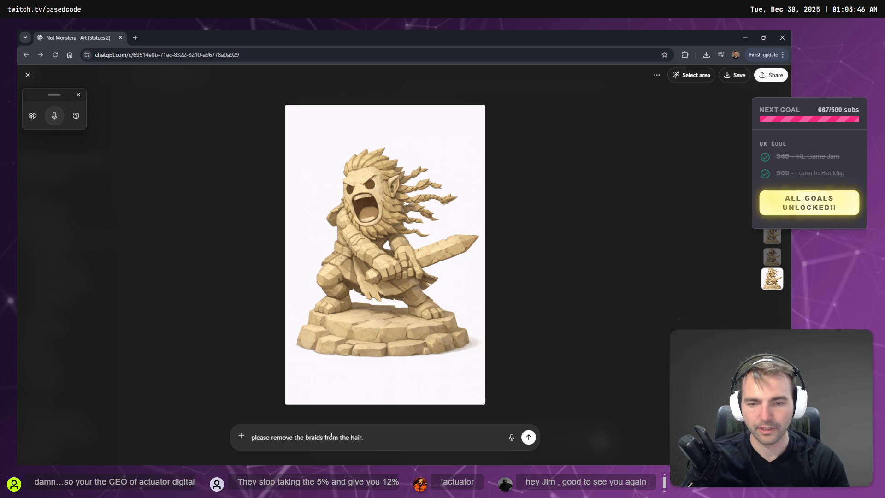
key("super+h")
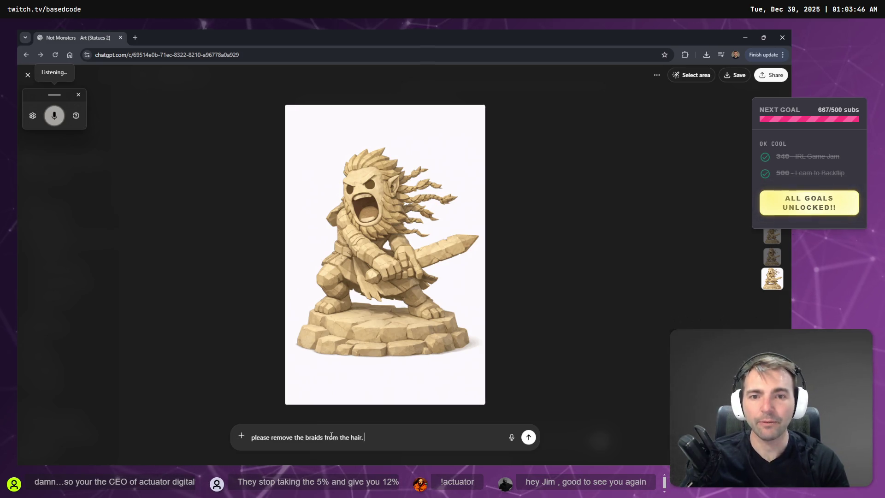
type("keep the hair geometry")
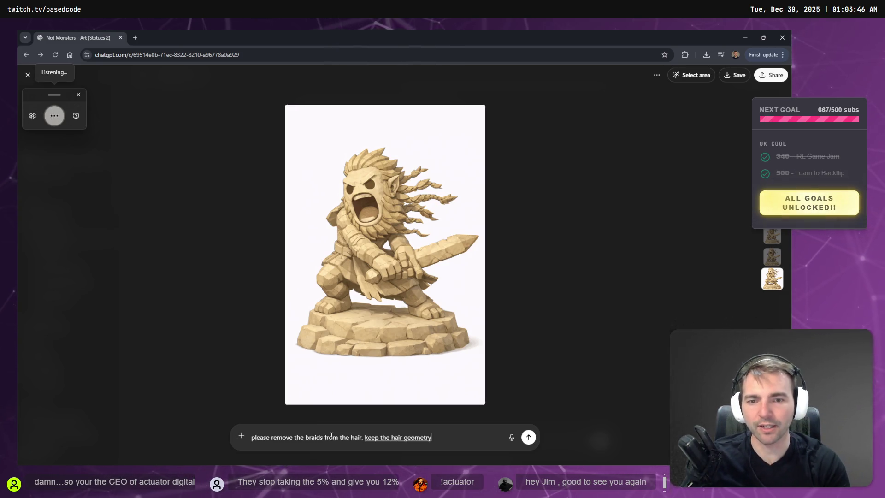
type(" really simple so that it doesn't take too many")
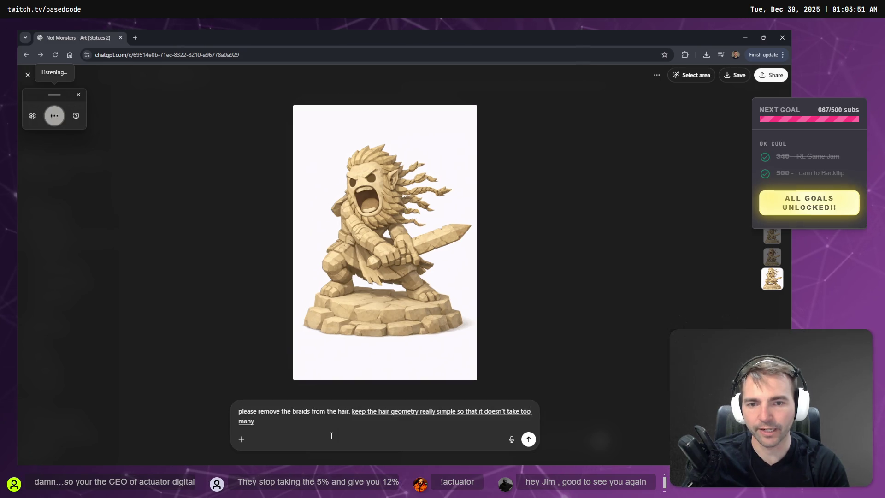
type(" polygons to create the model.")
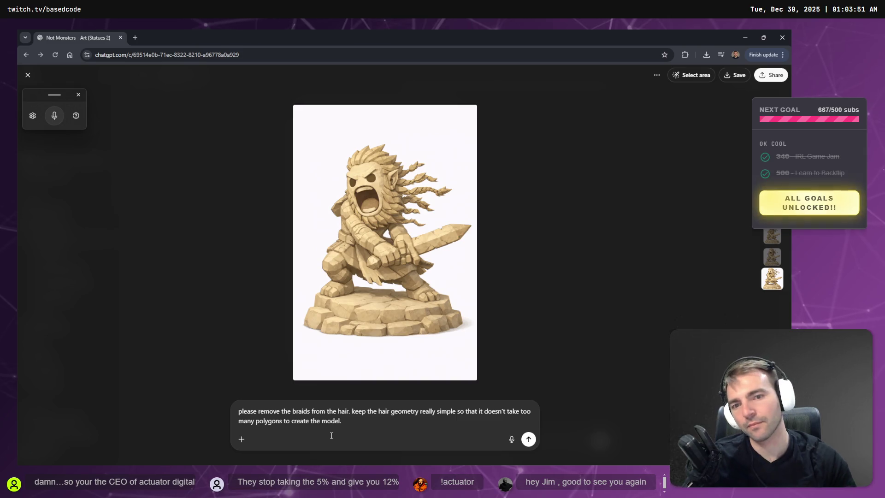
left_click(529, 439)
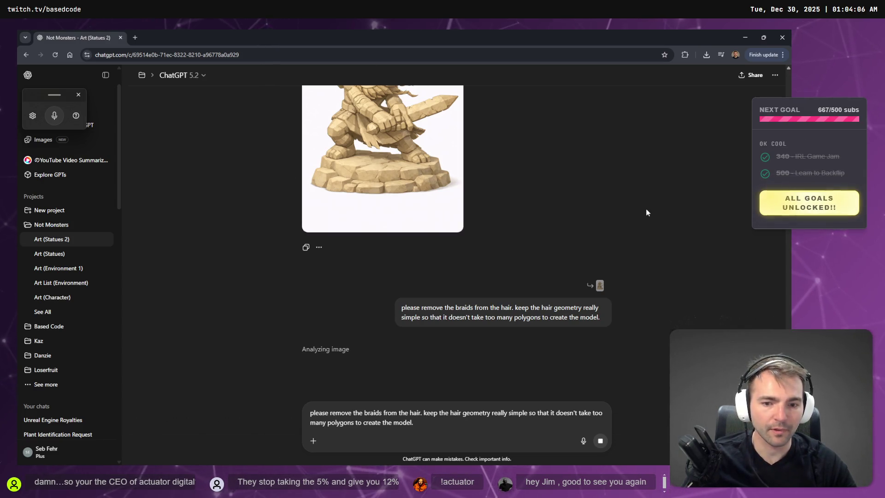
key("super+Right")
key("Escape")
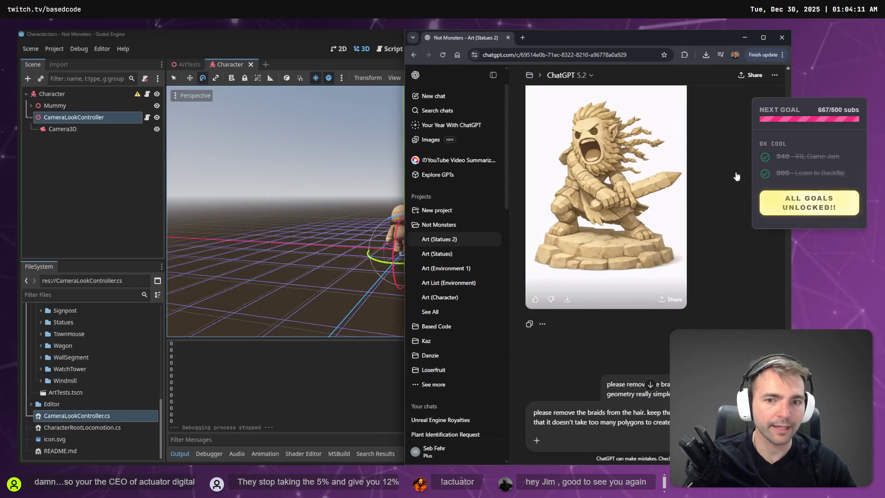
Step: Minimize Chrome, then build and run the mummy game with F5 and stop it with F8
left_click(745, 38)
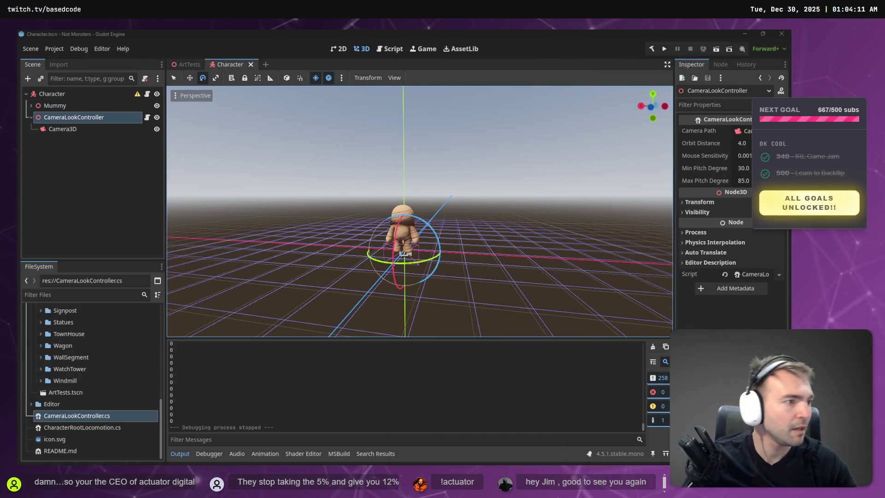
key("alt+Tab")
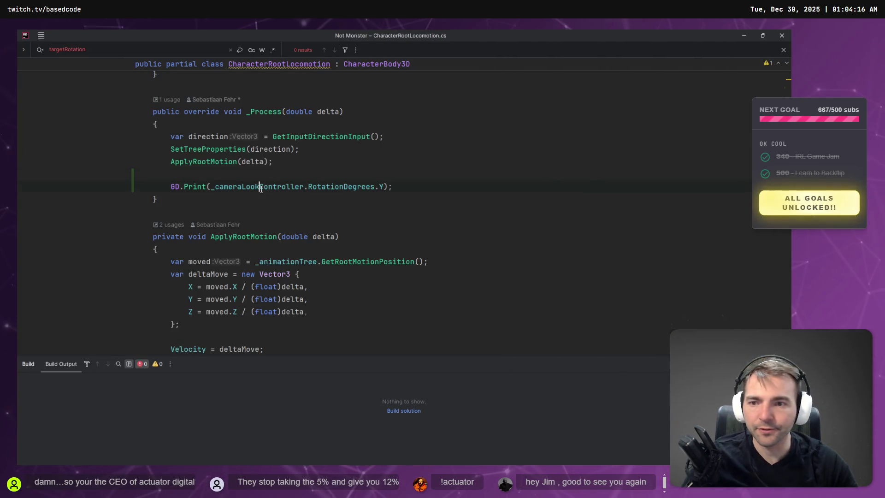
key("alt+Tab")
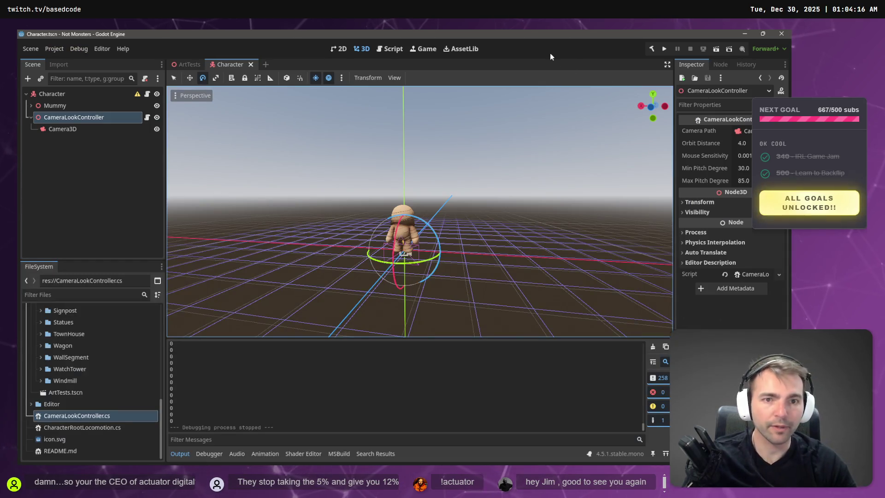
key("F5")
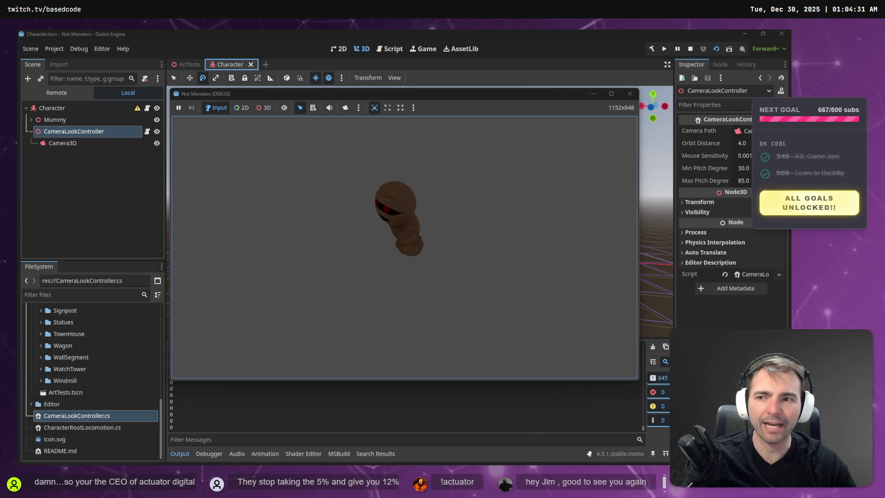
key("F8")
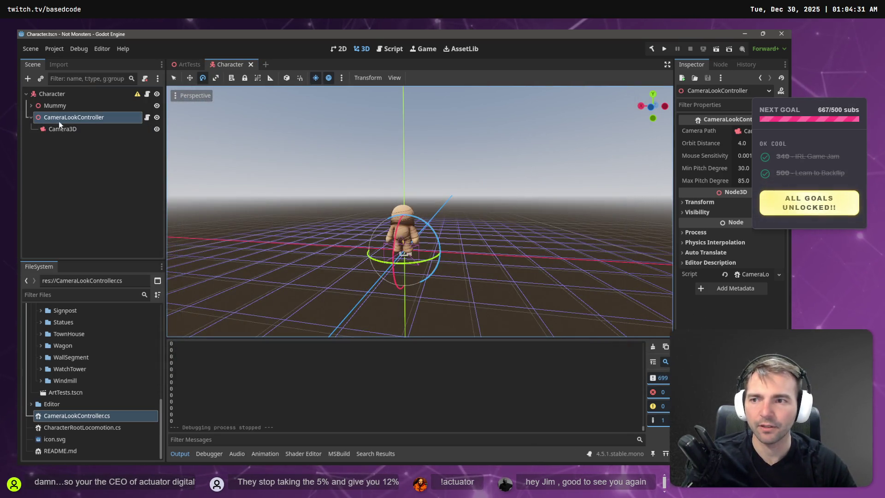
Step: Undo the camera field and path edits back to a Camera3D fetched at "Camera3D"
key("alt+Tab")
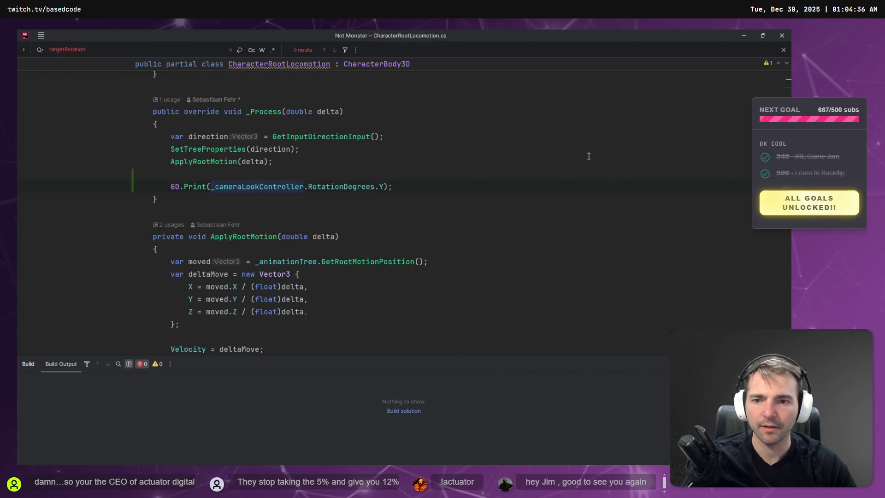
scroll(589, 156, "up", 5)
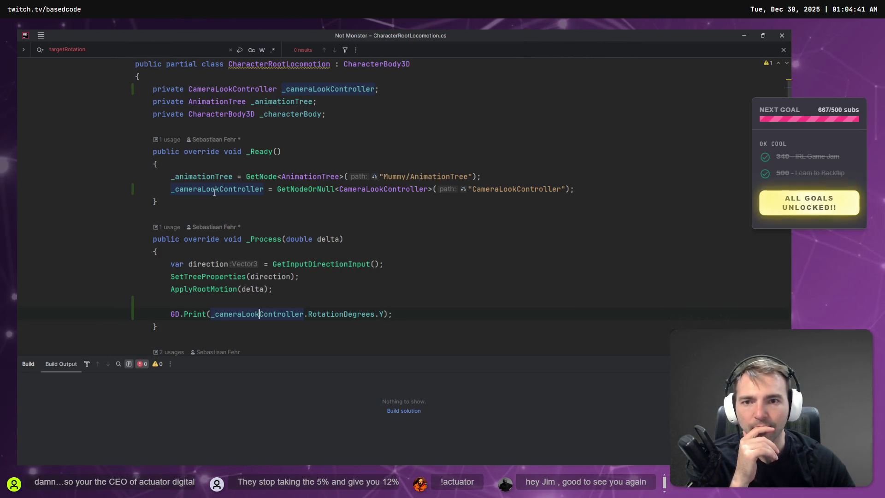
mouse_move(212, 194)
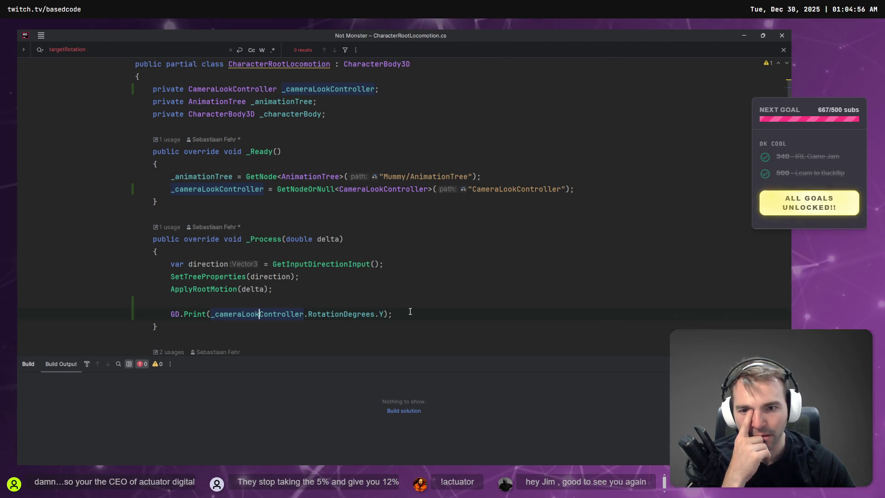
left_click(410, 312)
key("ctrl+z")
key("ctrl+z")
key("ctrl+z")
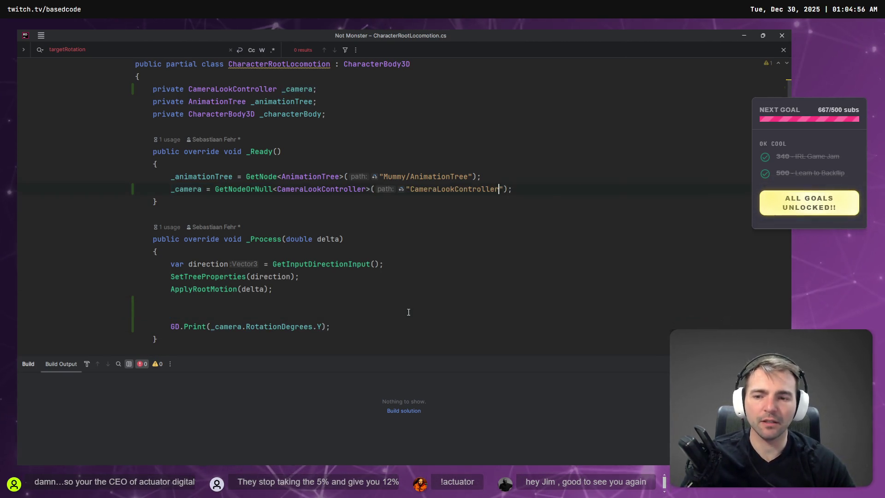
key("ctrl+z")
key("ctrl+z")
key("ctrl+z")
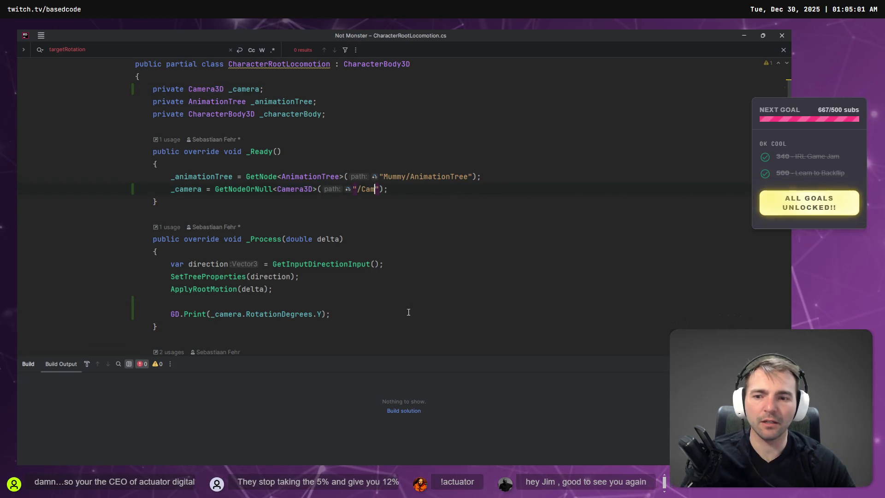
key("ctrl+z")
key("ctrl+z")
key("ctrl+z")
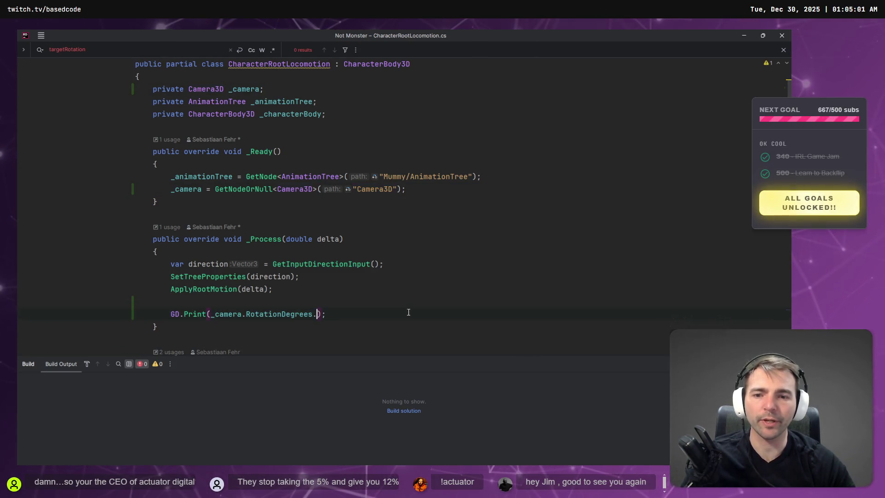
Step: Step through the undo history until GD.Print outputs _camera.GetRotation() again
key("ctrl+shift+z")
key("ctrl+shift+z")
key("ctrl+z")
key("ctrl+shift+z")
key("ctrl+z")
key("ctrl+z")
key("ctrl+z")
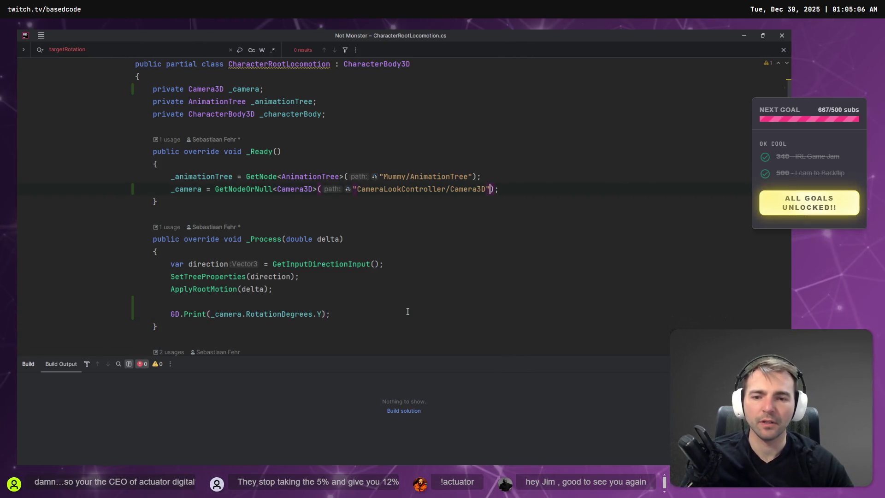
key("ctrl+z")
key("ctrl+z")
key("ctrl+z")
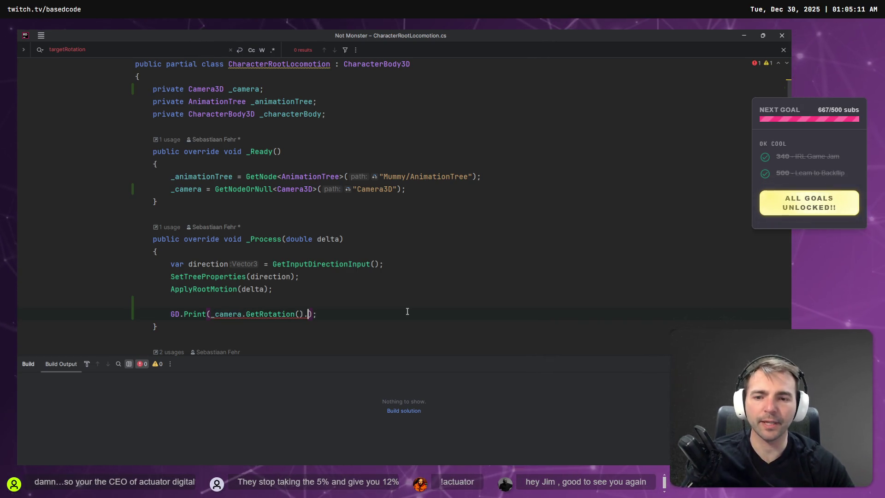
key("ctrl+z")
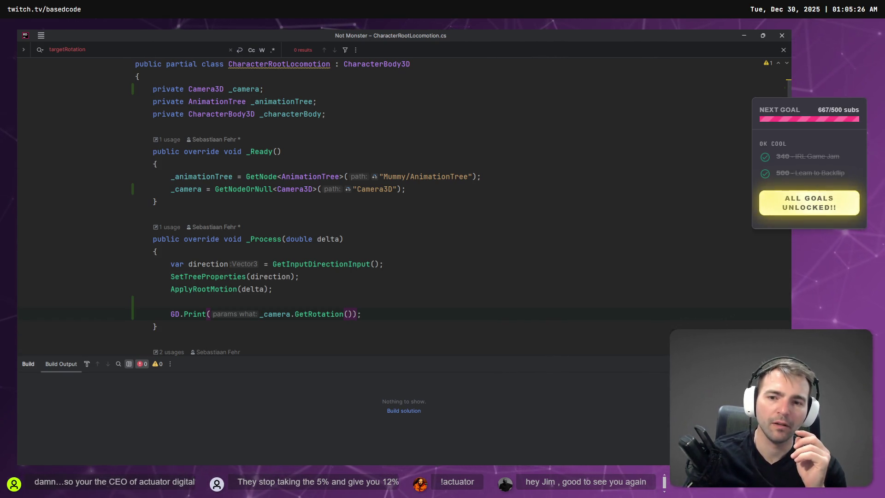
key("ctrl+w")
type("_ca")
key("ctrl+z")
key("ctrl+z")
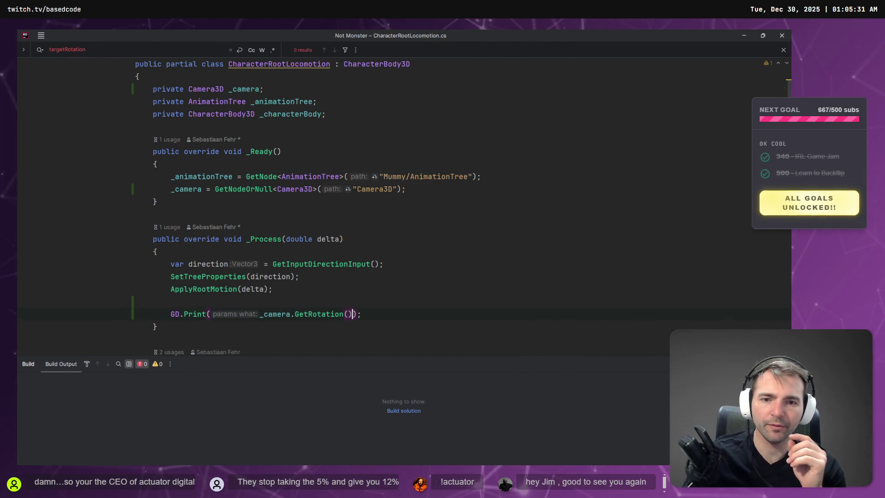
key("alt+Tab")
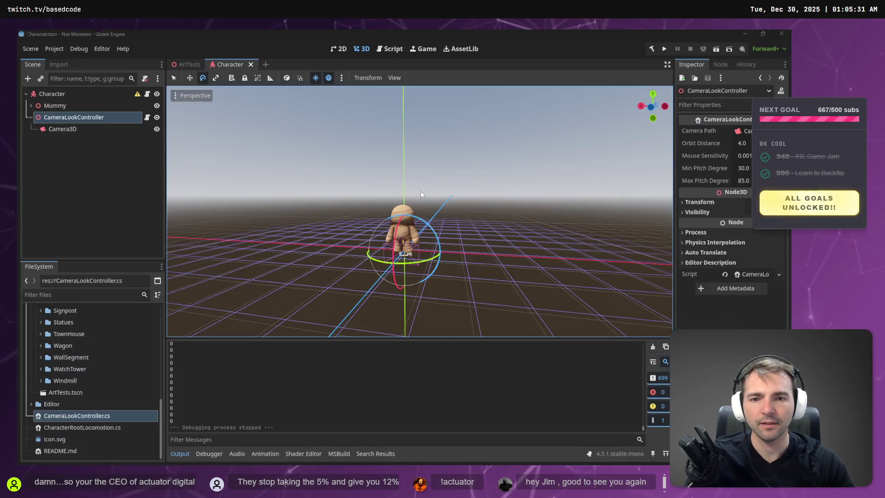
Step: Copy the CameraLookController node name into the _camera node path, replacing "Camera3D"
double_click(79, 116)
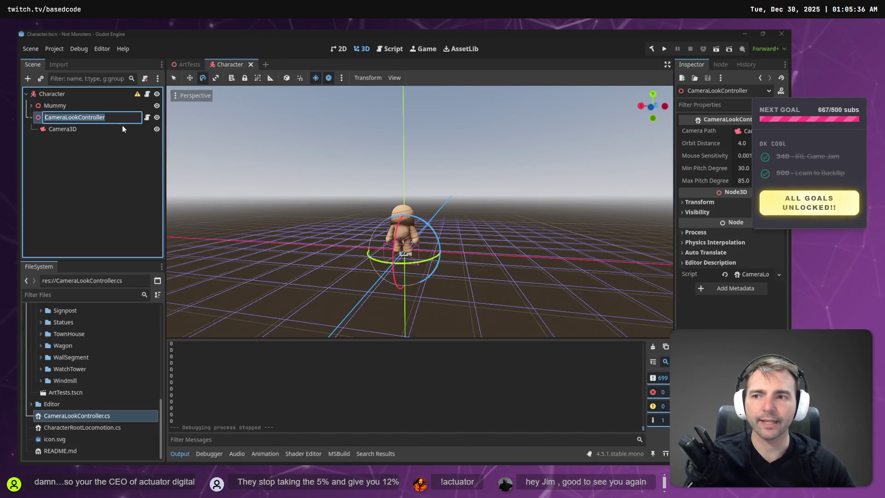
key("Escape")
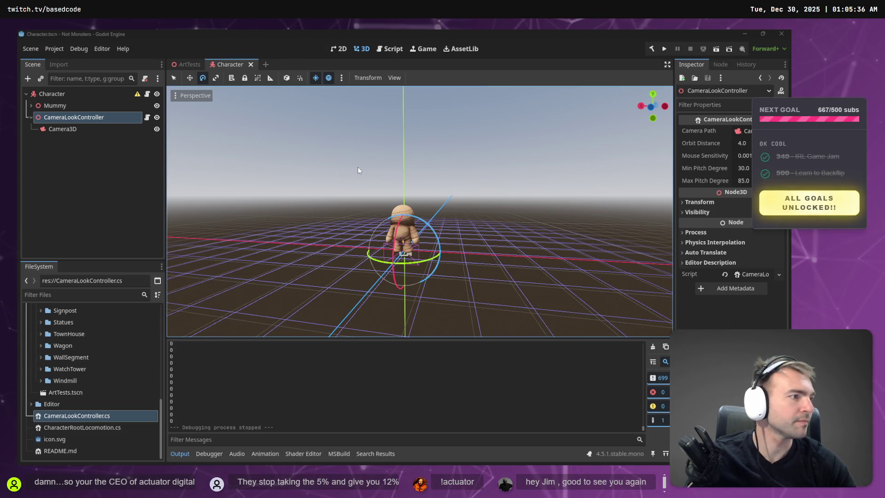
key("alt+Tab")
type("CameraLookController")
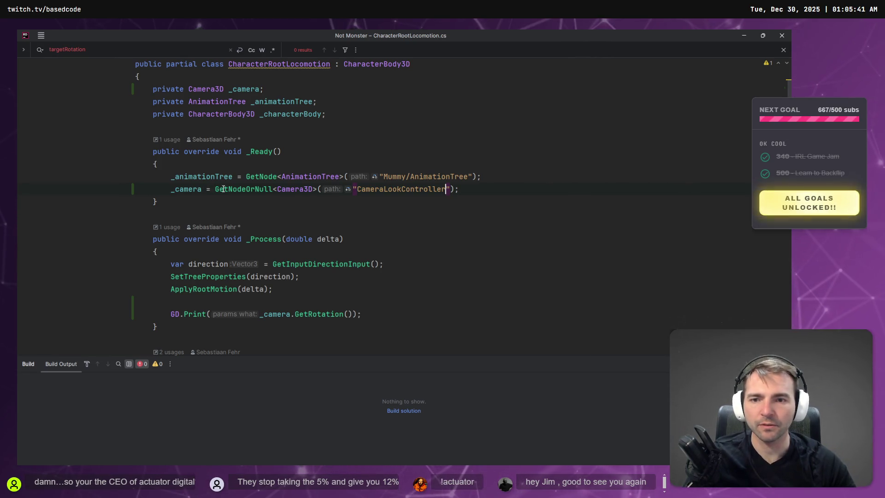
Step: Change the fetched node type and the _camera field type from Camera3D to CameraLookController
double_click(291, 189)
type("CameraLookController")
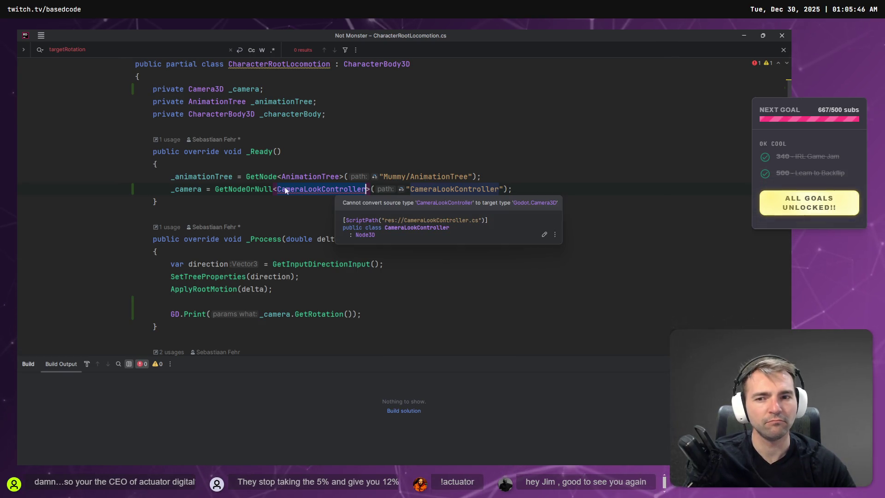
double_click(262, 177)
key("ctrl+c")
double_click(243, 189)
key("ctrl+v")
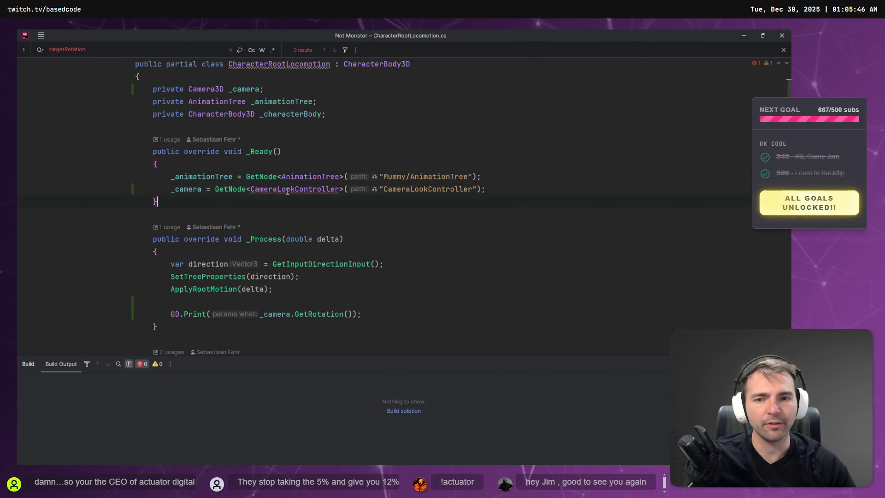
mouse_move(287, 188)
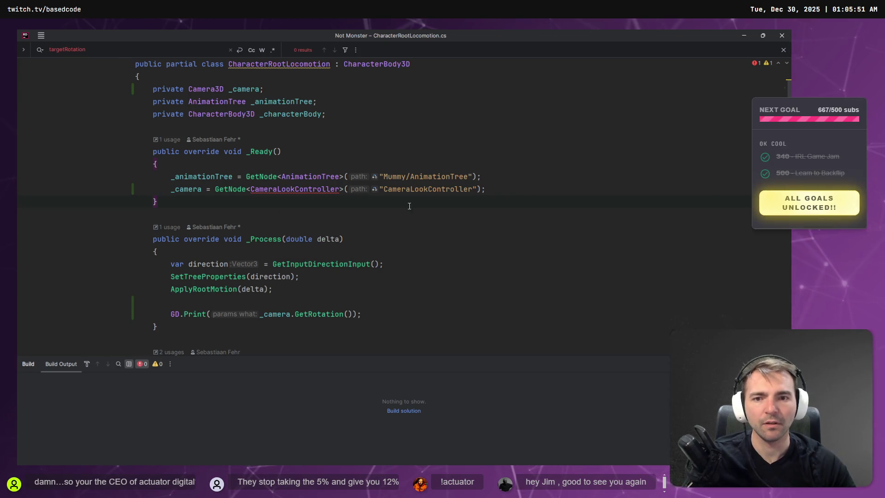
double_click(310, 189)
key("ctrl+c")
double_click(199, 89)
key("ctrl+v")
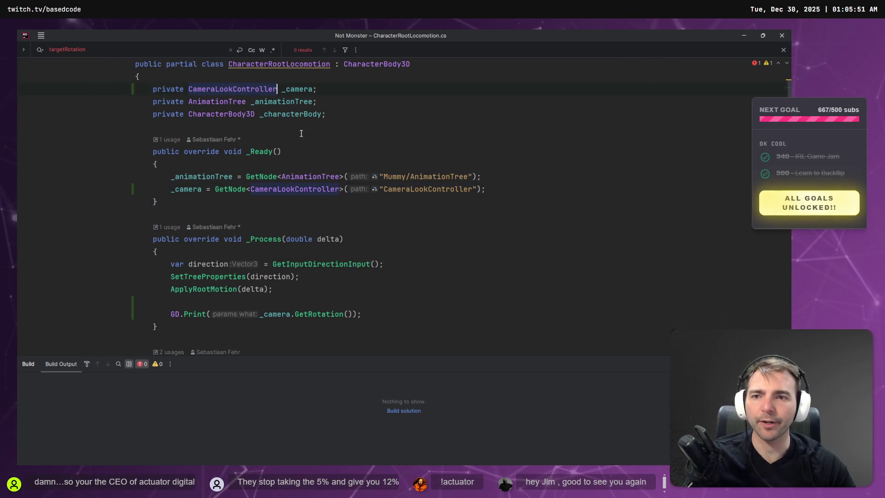
Step: Add a _camera.LookAt(GetGlobalPosition()); line, then delete the LookAt call again
key("Return")
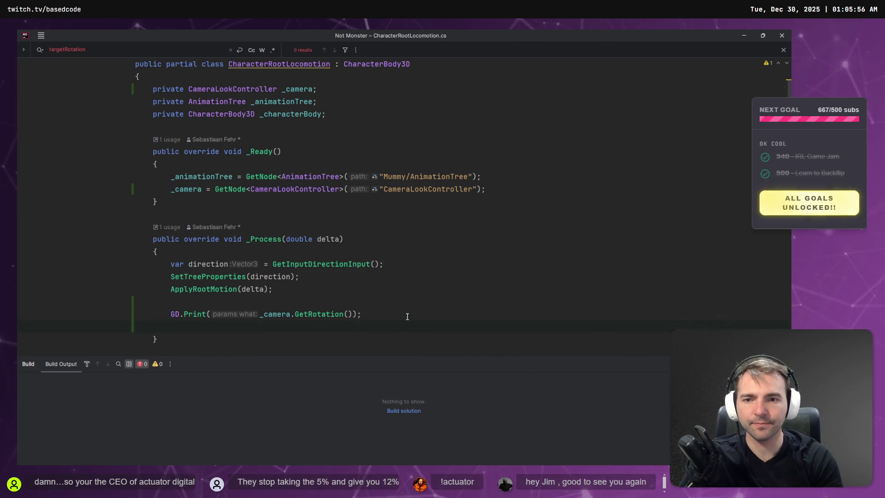
type("_camera.LookAt(GetGlobalPosition());")
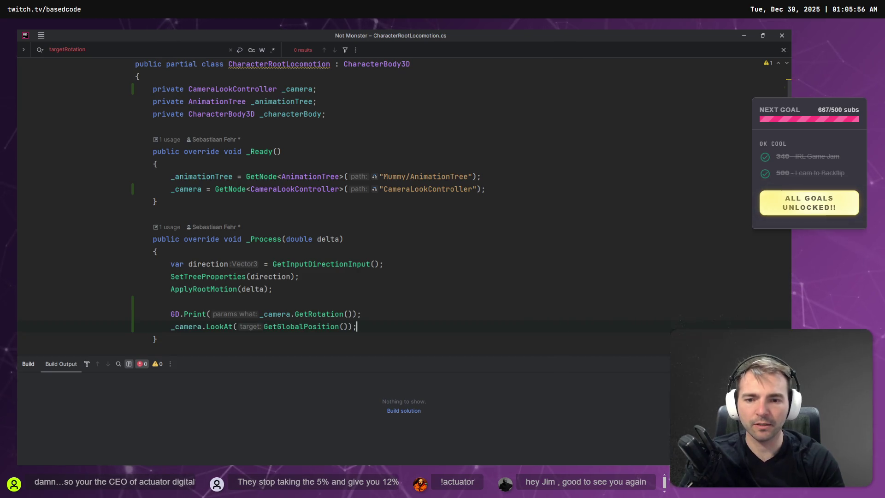
key("shift+End")
key("Delete")
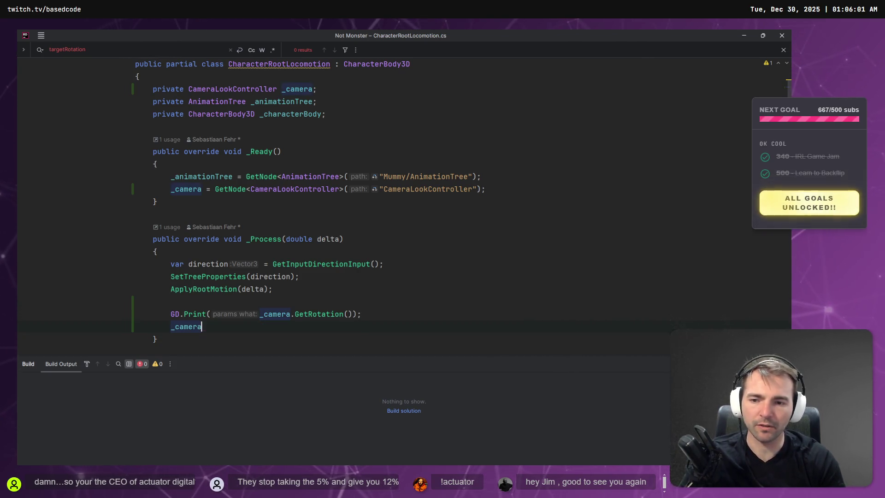
Step: Rename the _camera field to _cameraLookController throughout the script
key("shift+F6")
key("End")
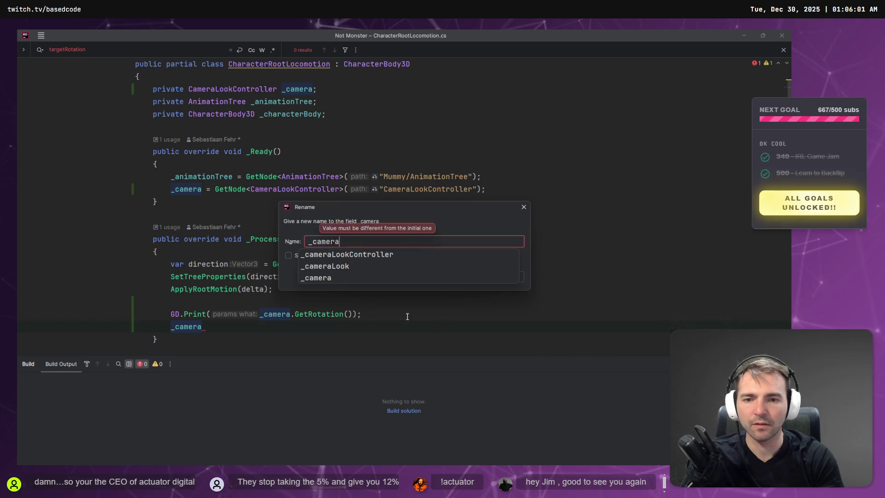
type("L")
key("Down")
key("Return")
key("Return")
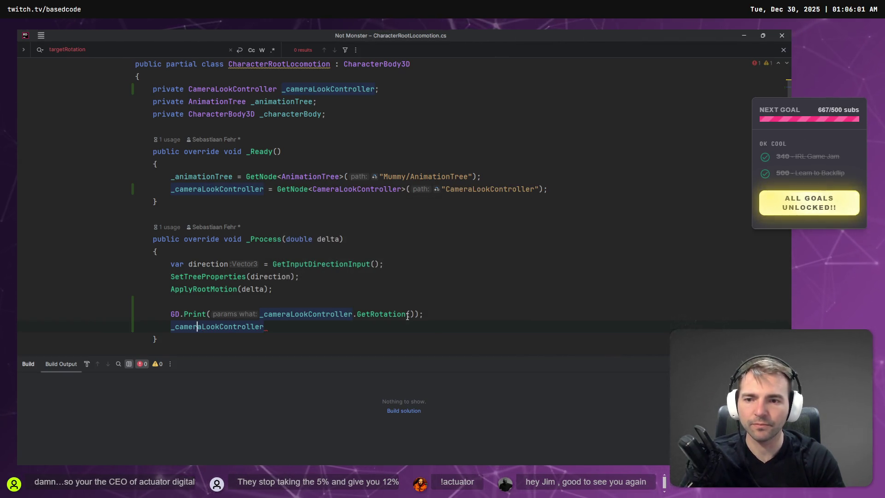
Step: Try out Print, OrientTo and MatchHeading as the method called on _cameraLookController
type(".")
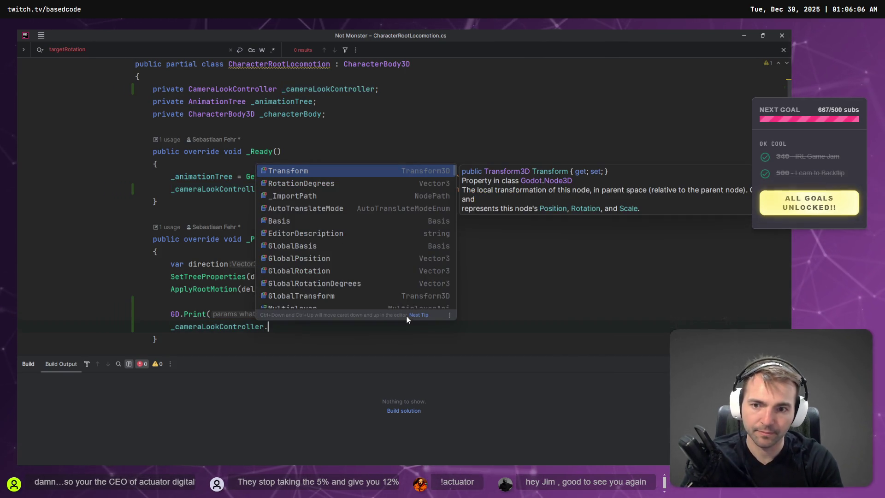
type("Print")
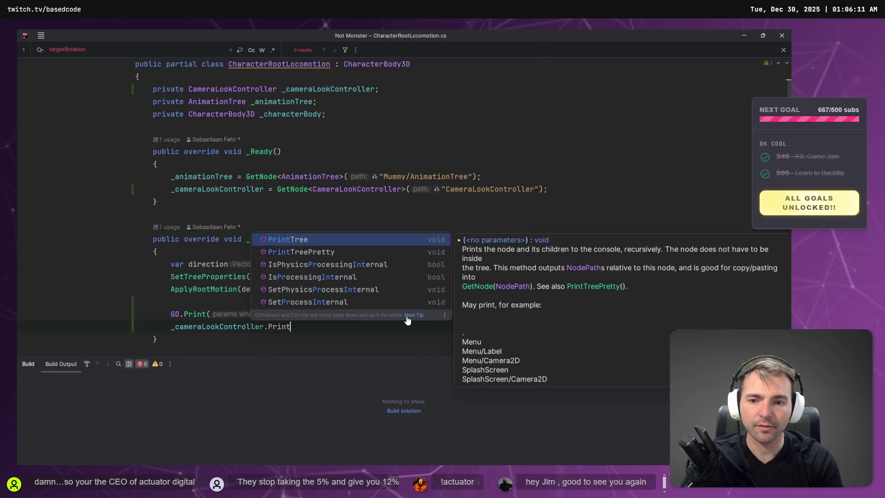
key("Escape")
key("BackSpace")
key("BackSpace")
key("BackSpace")
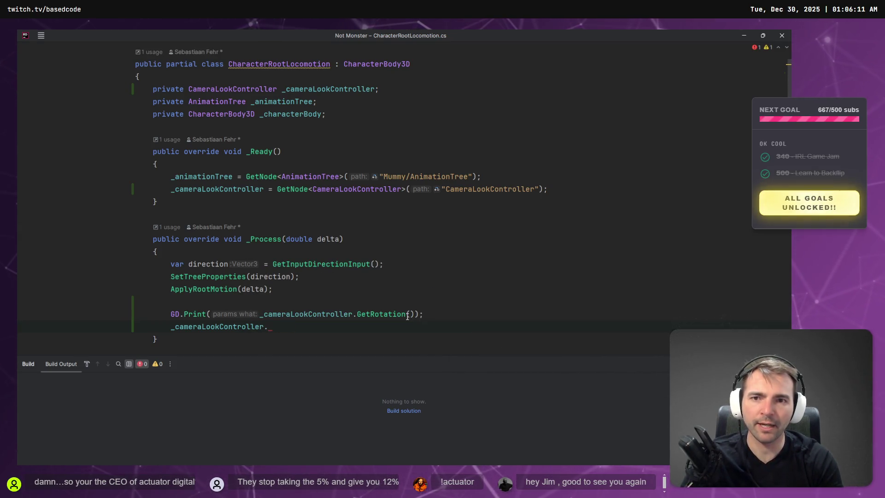
type("OrientTo")
key("BackSpace")
key("BackSpace")
key("BackSpace")
type("Match")
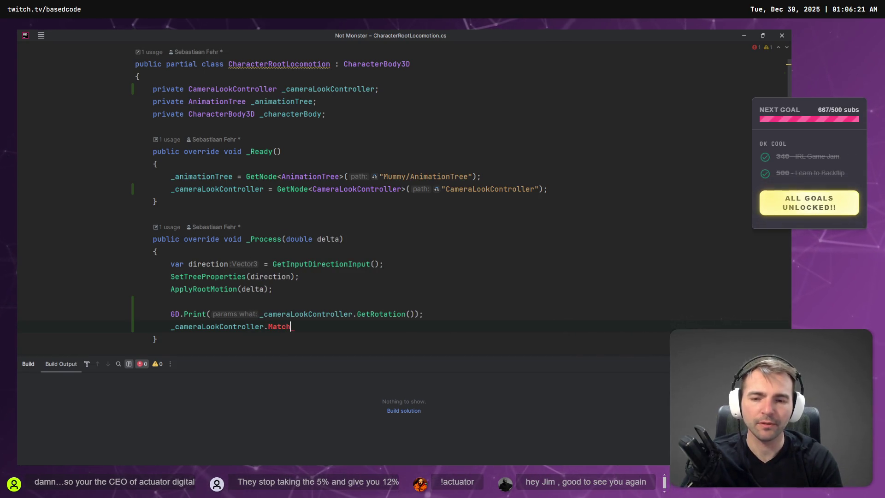
type("Mat")
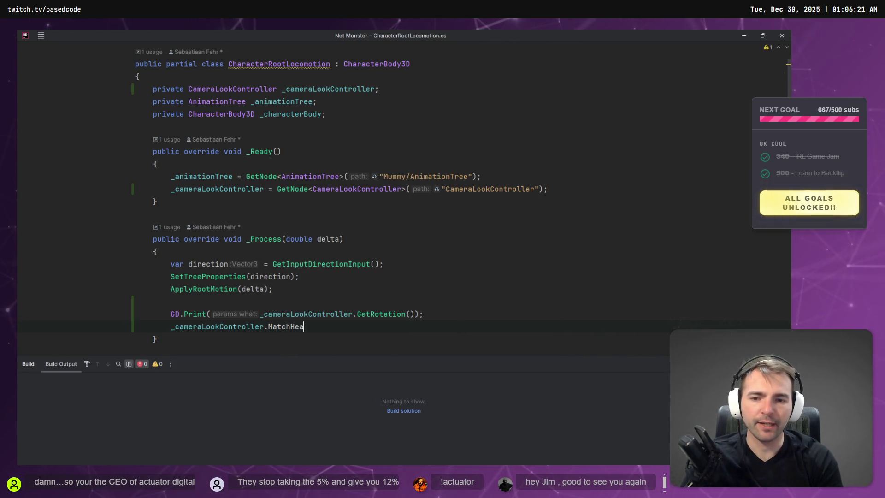
key("ctrl+space")
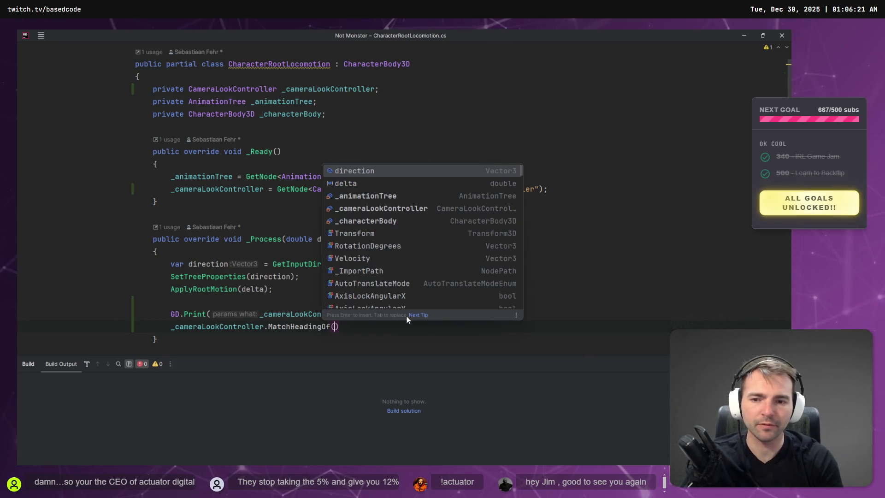
key("Escape")
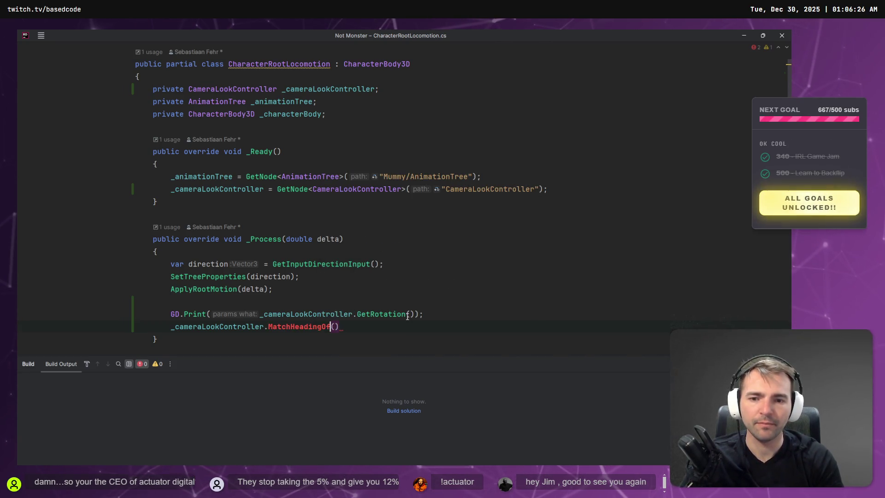
key("Left")
key("BackSpace")
key("BackSpace")
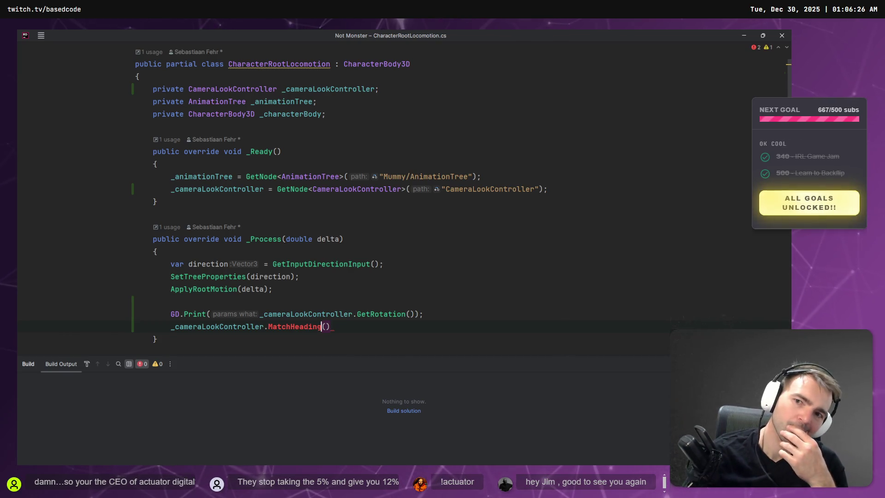
Step: Replace MatchHeading() with a _cameraLookController.GetCameraHeading() call and bring up quick fixes
key("shift+Home")
key("BackSpace")
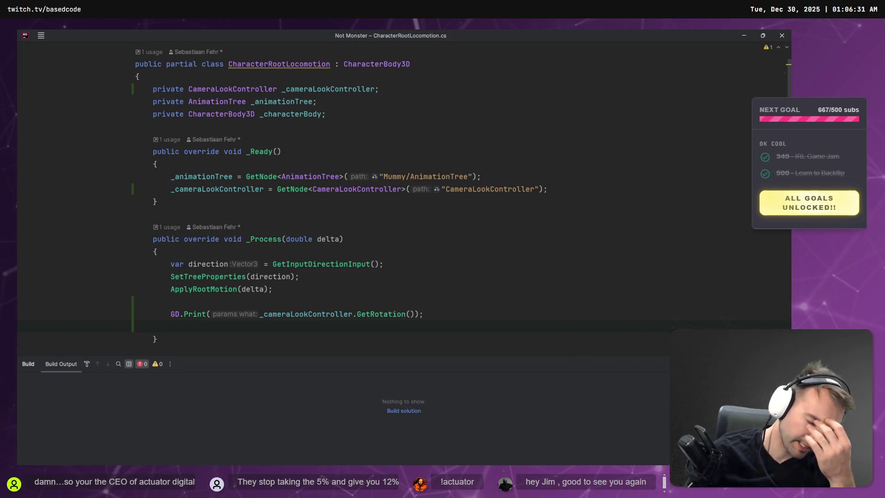
key("ctrl+z")
key("End")
key("ctrl+w")
key("ctrl+w")
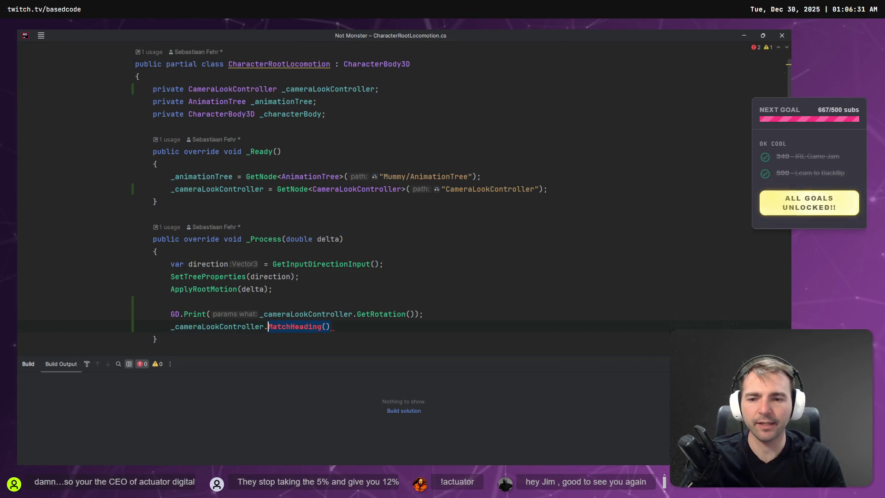
type("GetCamera")
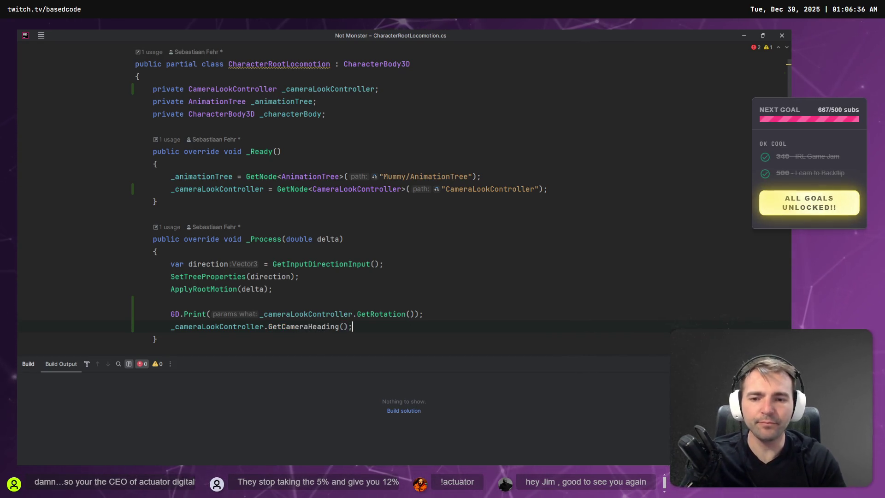
key("alt+Return")
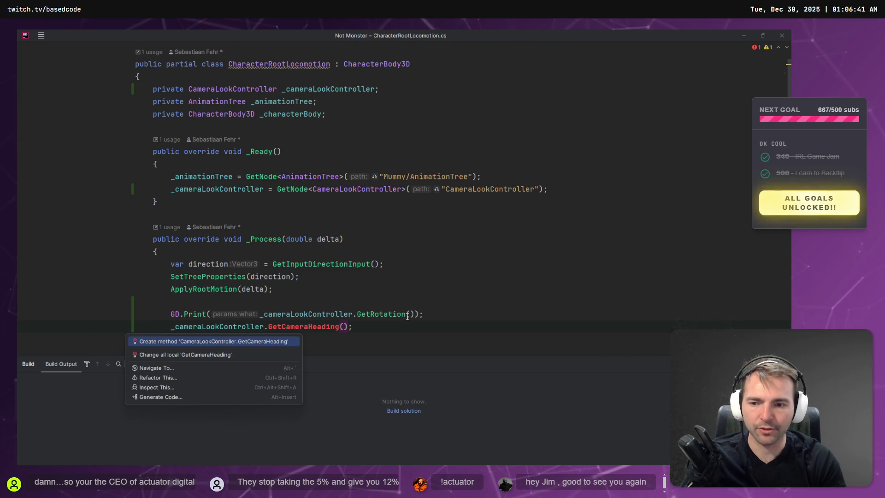
Step: Generate GetCameraHeading in CameraLookController.cs with a float return type
key("Return")
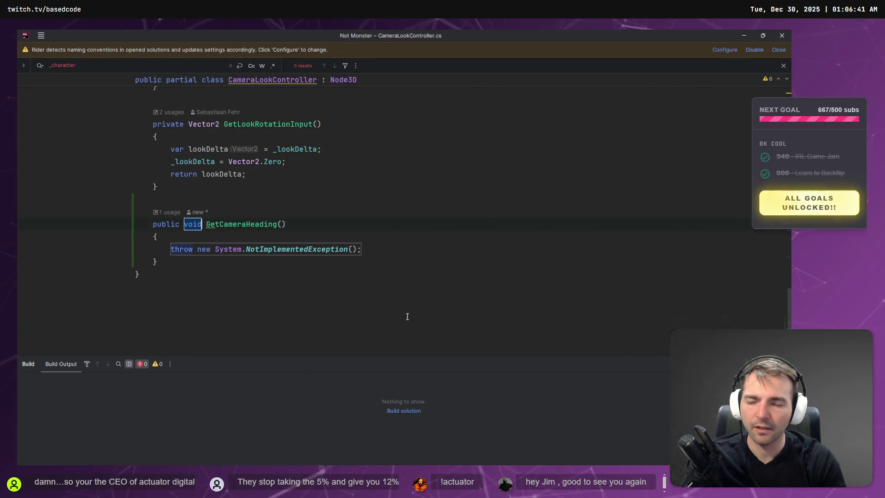
type("Ve")
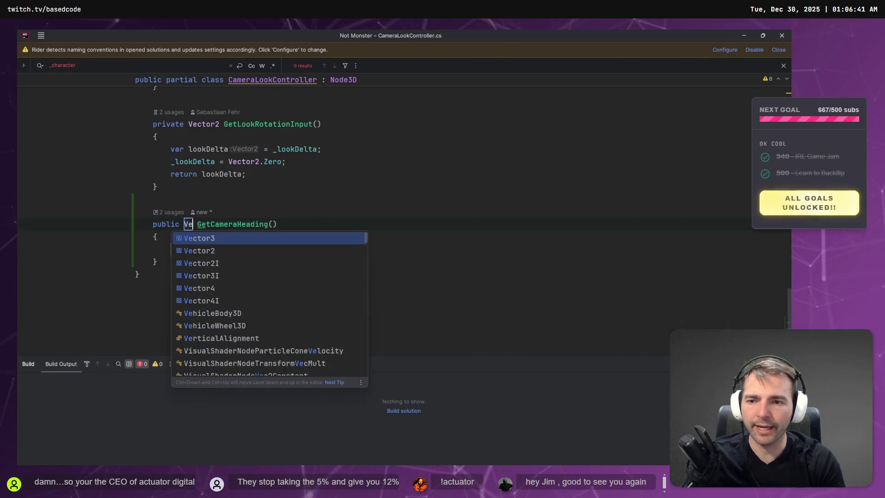
key("BackSpace")
type("float")
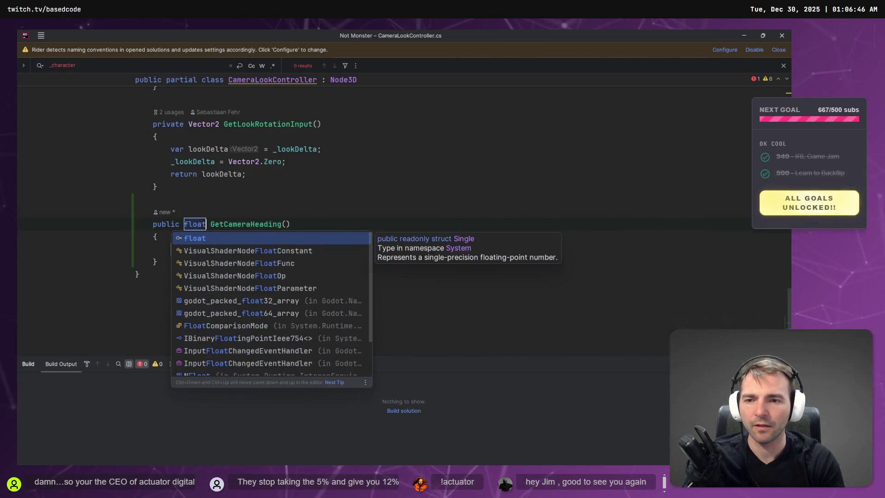
key("Escape")
key("ctrl+alt+Left")
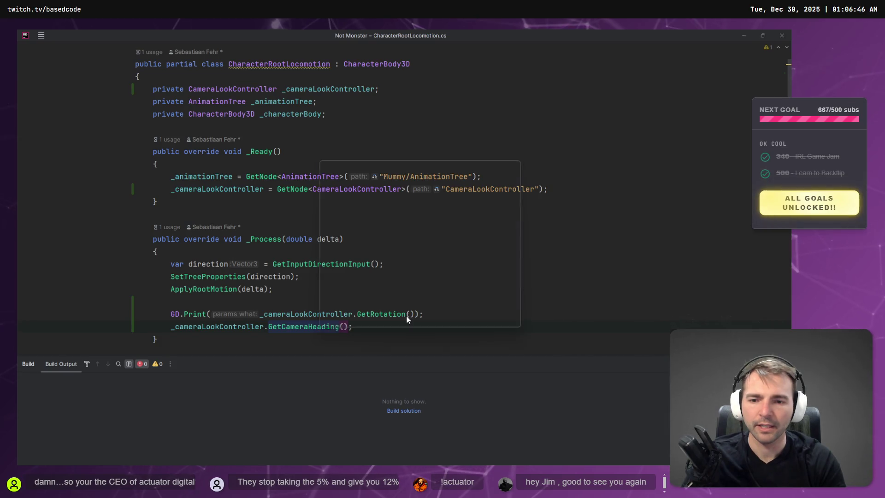
key("ctrl+alt+Right")
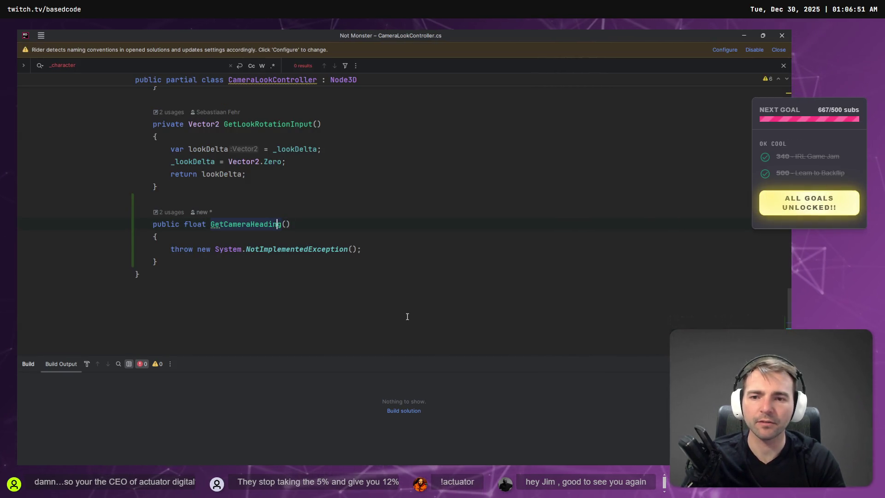
Step: Rename the method to GetCameraYHeading and remove its NotImplementedException throw
key("ctrl+r")
key("ctrl+r")
key("ctrl+Left")
type("Y")
key("Return")
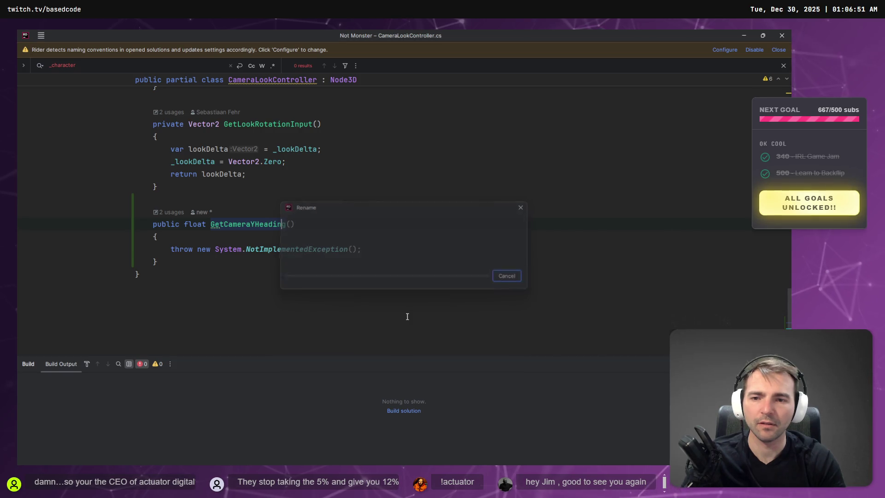
key("ctrl+w")
key("ctrl+w")
key("ctrl+w")
key("BackSpace")
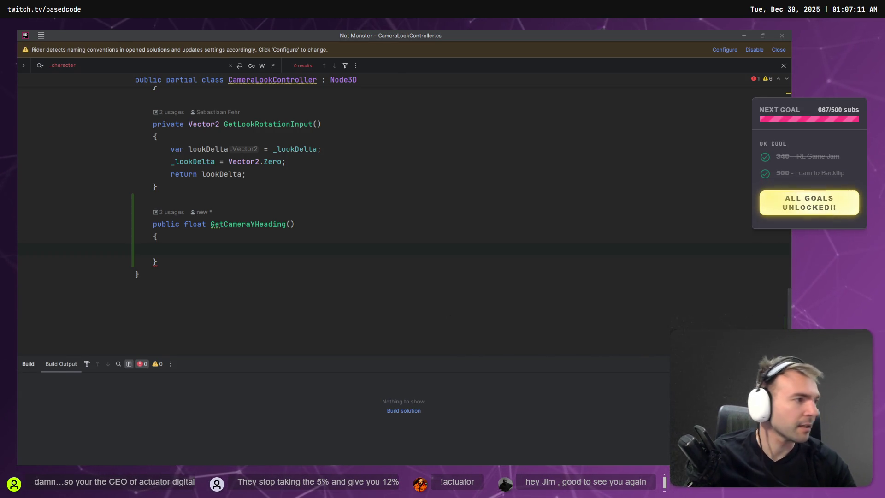
key("alt+Tab")
Step: Add a Node3D to the Character scene and name it CharacterRoot
left_click(74, 156)
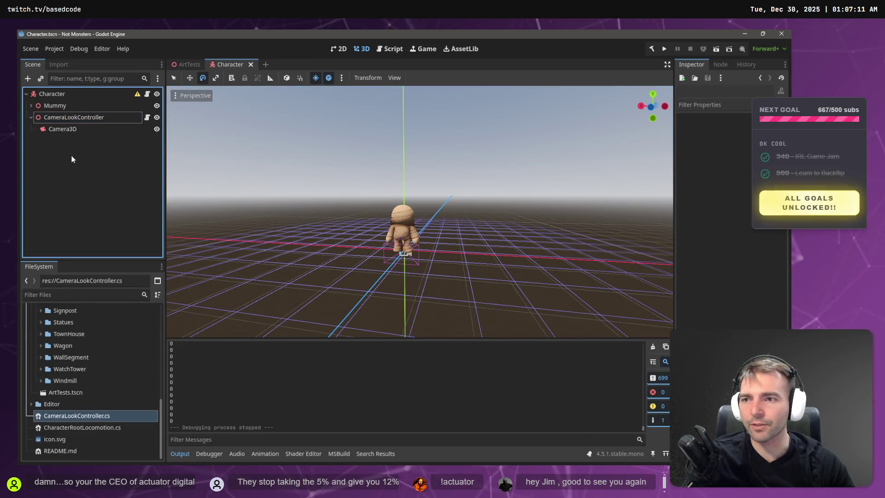
right_click(72, 159)
left_click(97, 165)
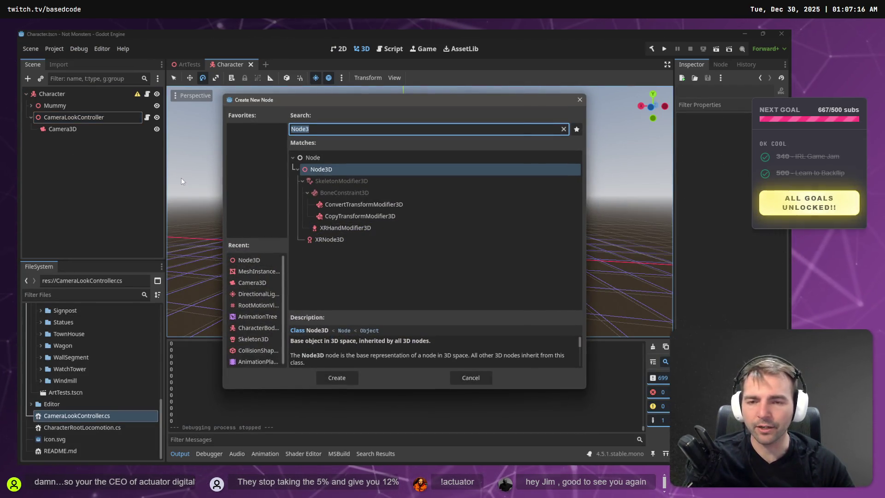
left_click(351, 378)
double_click(63, 145)
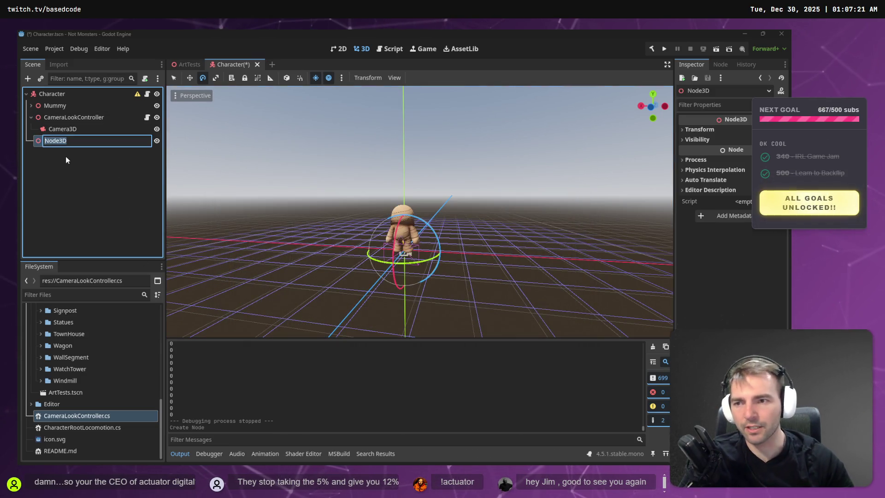
type("Roo")
key("Return")
key("F1")
key("Escape")
key("F2")
key("End")
type("t")
key("Return")
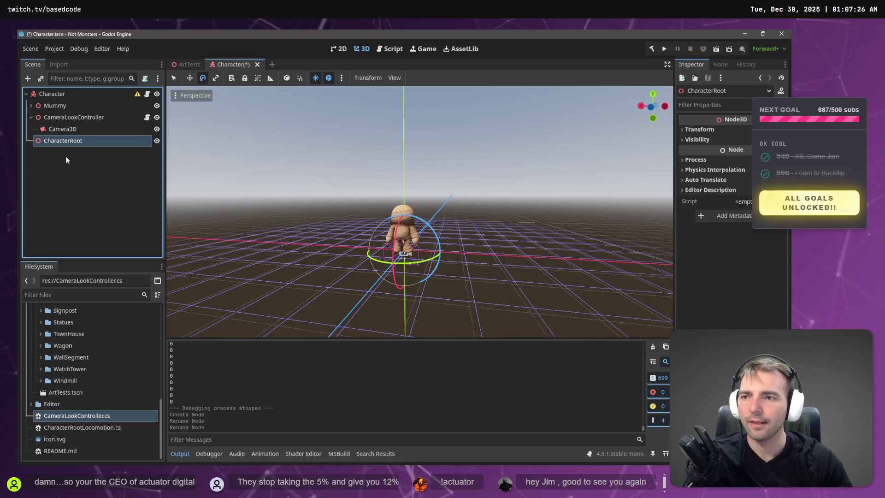
Step: Make CharacterRoot the scene root and reparent CameraLookController under it
right_click(62, 141)
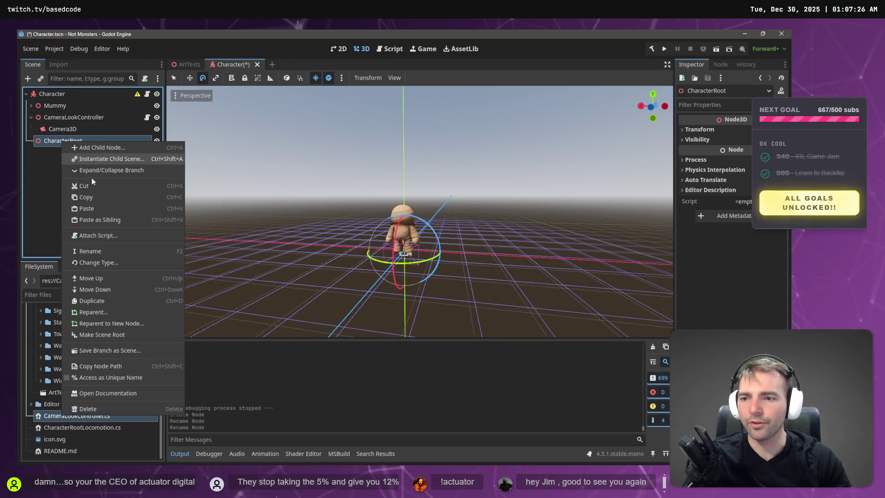
left_click(143, 334)
left_click(65, 106)
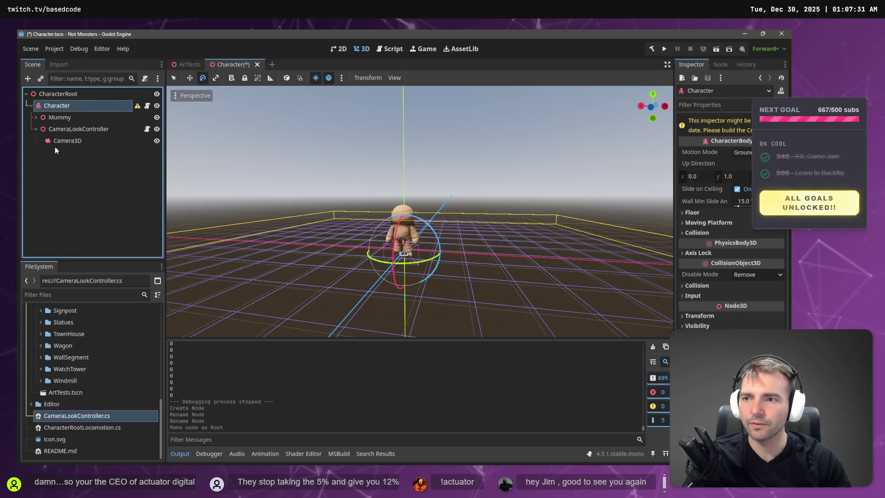
left_click_drag(57, 131, 60, 93)
left_click(49, 106)
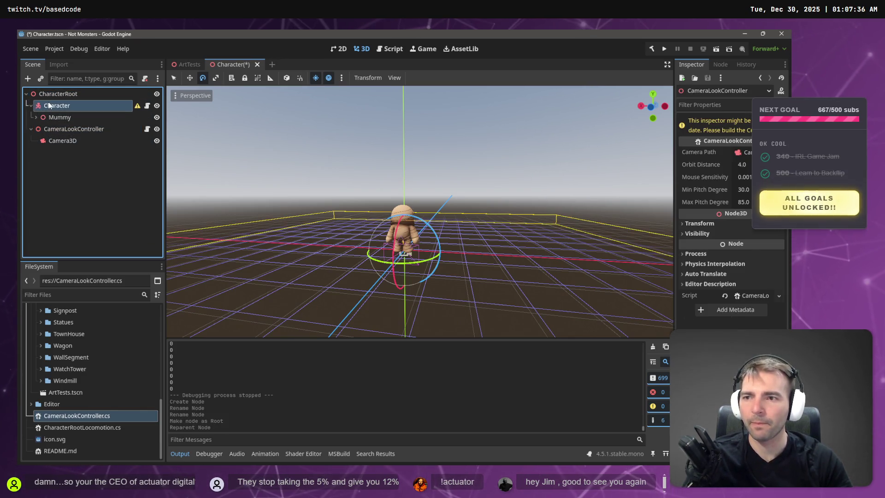
Step: Rename the Character node to CharacterModel
left_click(73, 110)
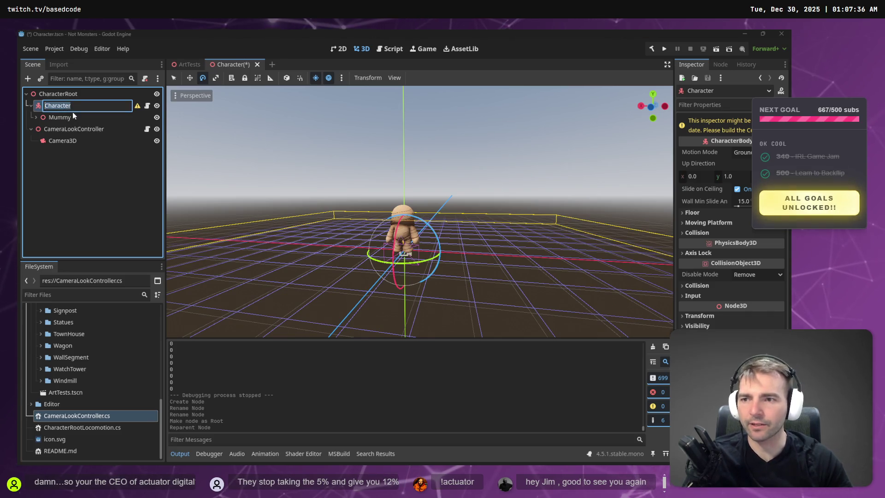
key("End")
type("Model")
key("Return")
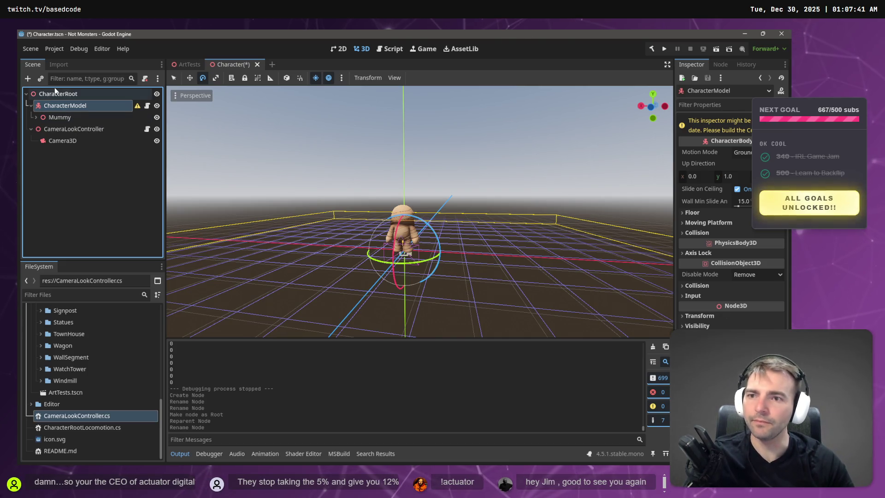
Step: Open CharacterRoot's CharacterRootLocomotion.cs script at the line 12 node path
left_click(66, 94)
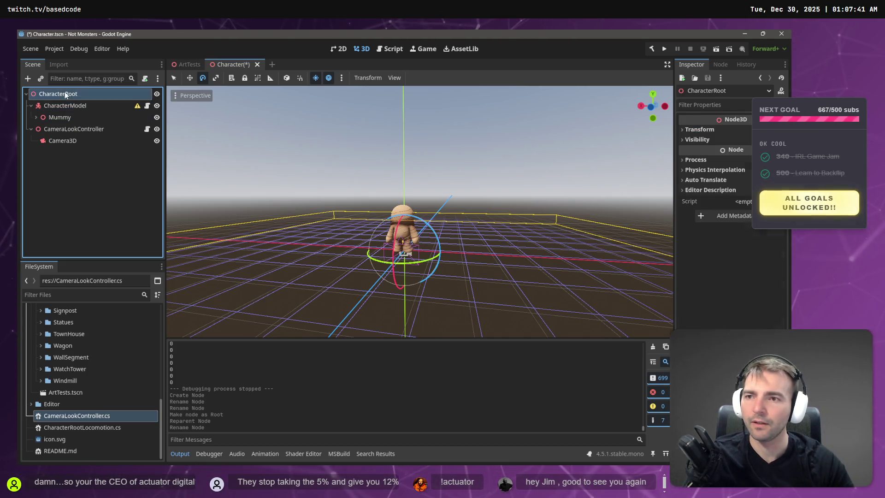
left_click(147, 106)
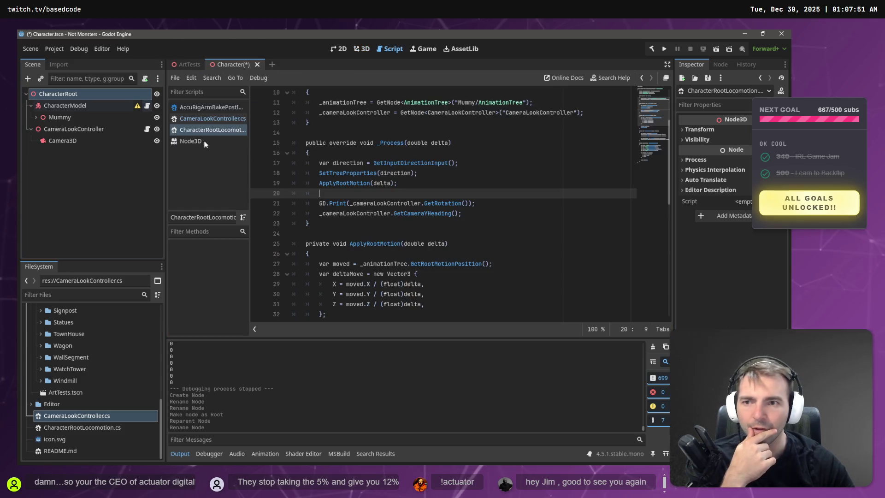
double_click(533, 203)
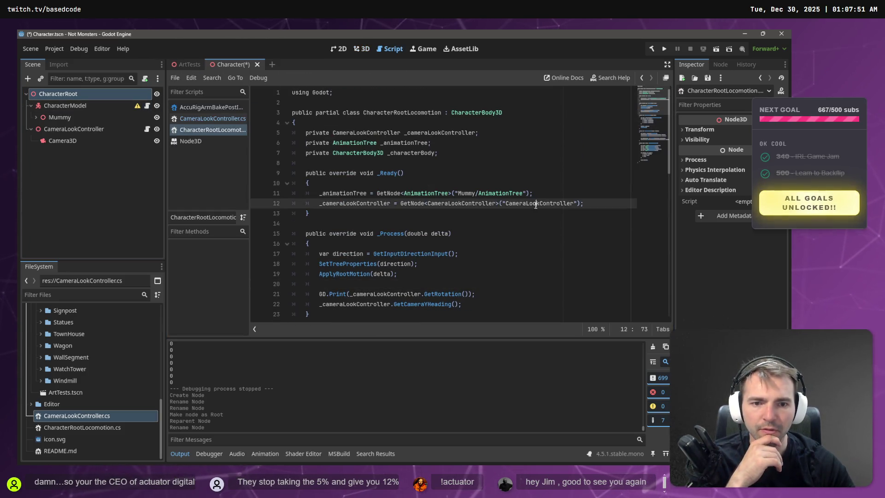
key("End")
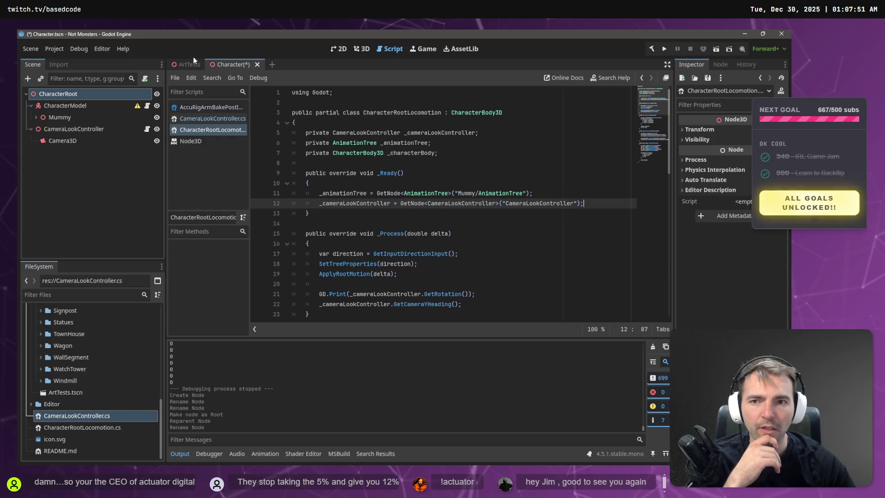
Step: Close the Character scene without saving its changes
left_click(258, 64)
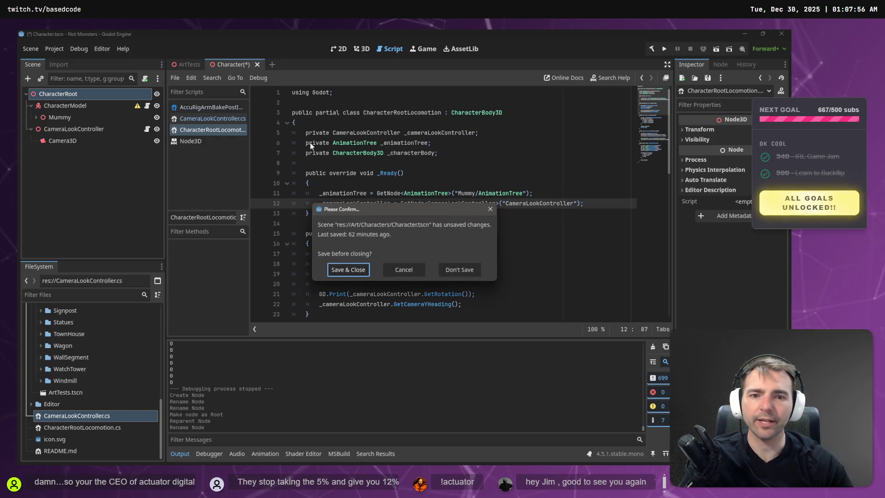
left_click(449, 272)
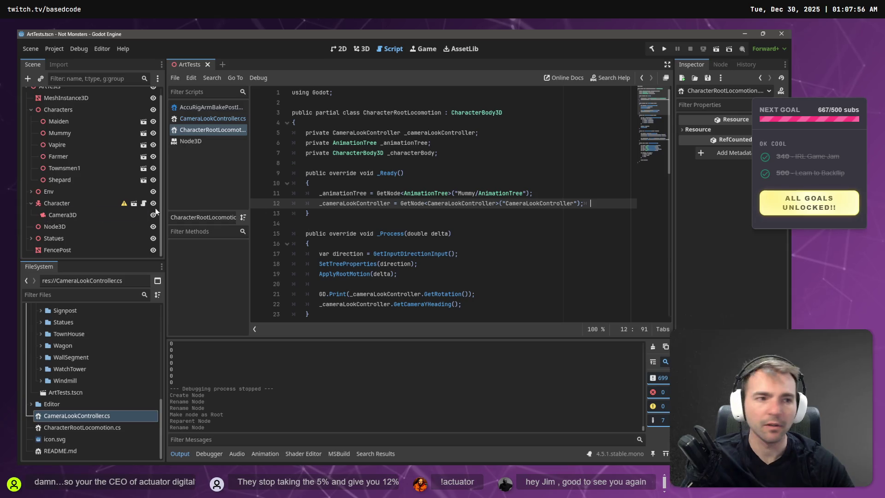
key("alt+Tab")
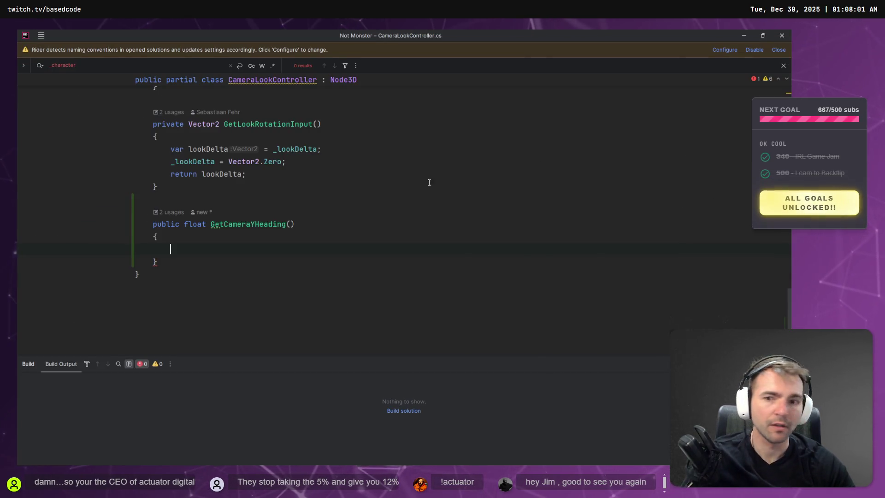
Step: Clear the _character search, dismiss the naming-conventions notification and close the find bar
scroll(385, 97, "up", 10)
scroll(385, 95, "up", 5)
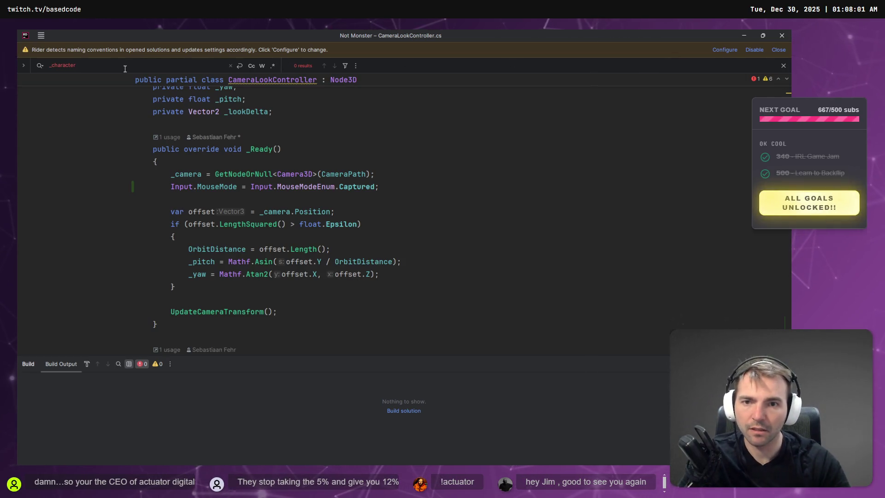
key("ctrl+BackSpace")
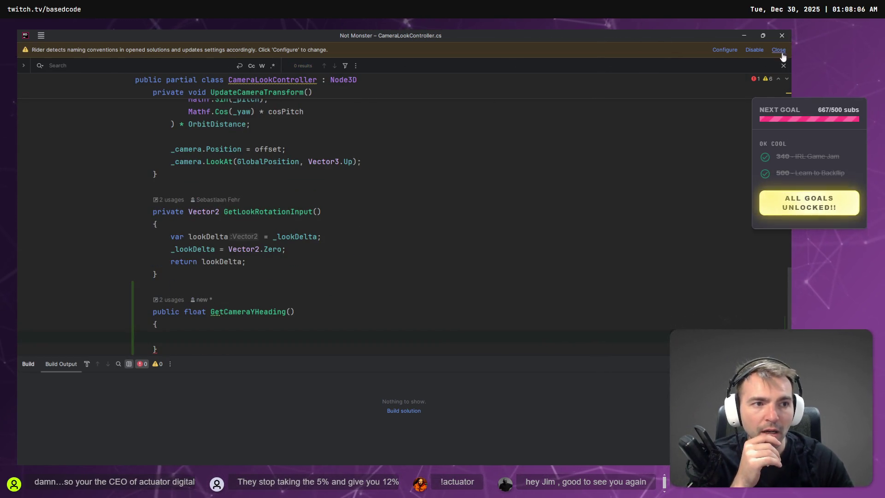
left_click(779, 50)
scroll(553, 184, "down", 2)
key("Escape")
scroll(482, 179, "up", 15)
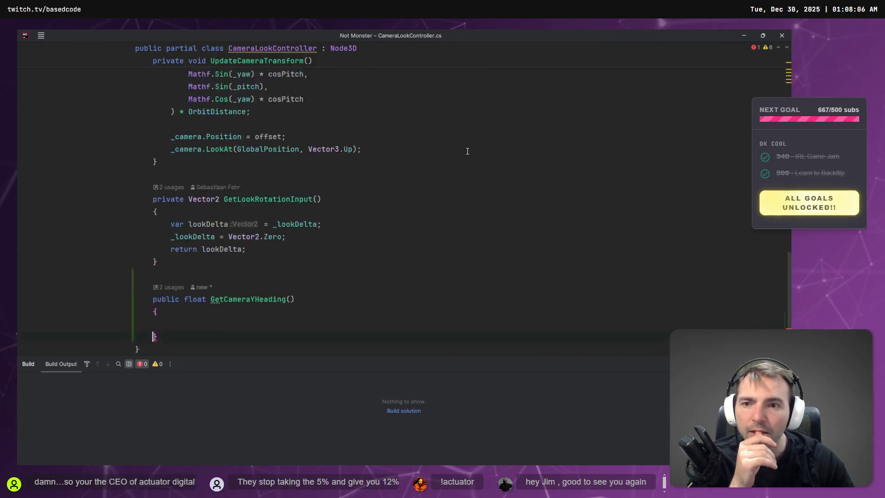
scroll(483, 178, "down", 15)
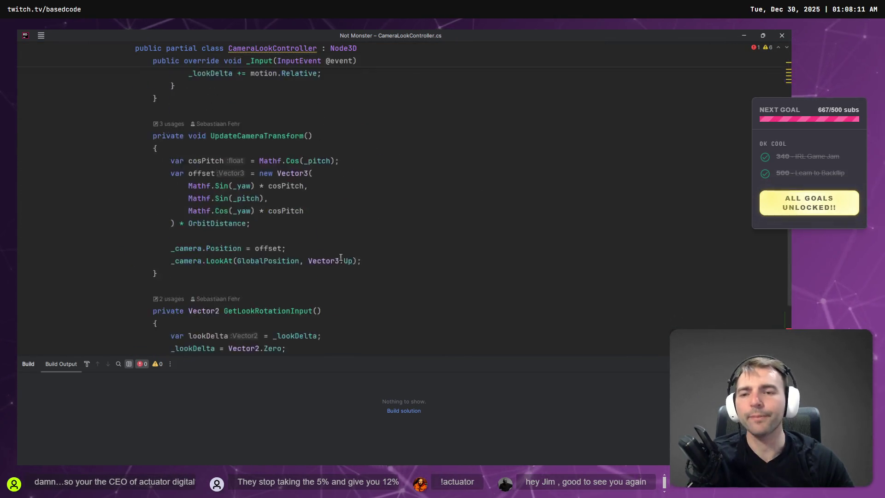
Step: Select and delete the whole GetCameraYHeading method
left_click(177, 261)
mouse_move(177, 262)
left_mouse_down()
mouse_move(86, 213)
mouse_move(71, 192)
mouse_move(65, 200)
left_mouse_up()
key("BackSpace")
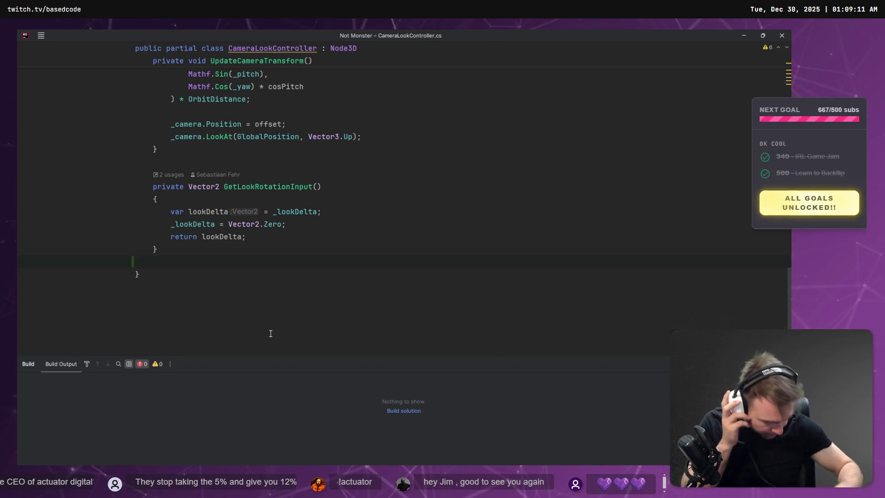
scroll(472, 162, "up", 15)
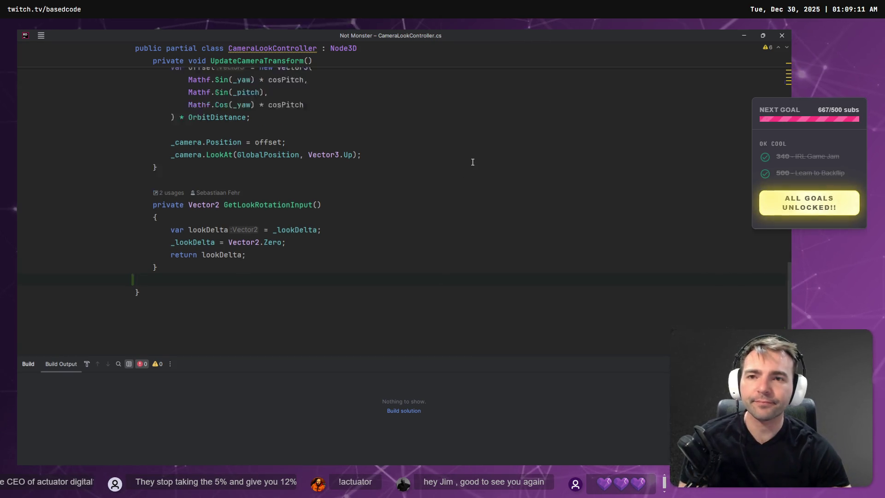
Step: Collapse the Characters and Character nodes in Godot's Scene dock
key("alt+Tab")
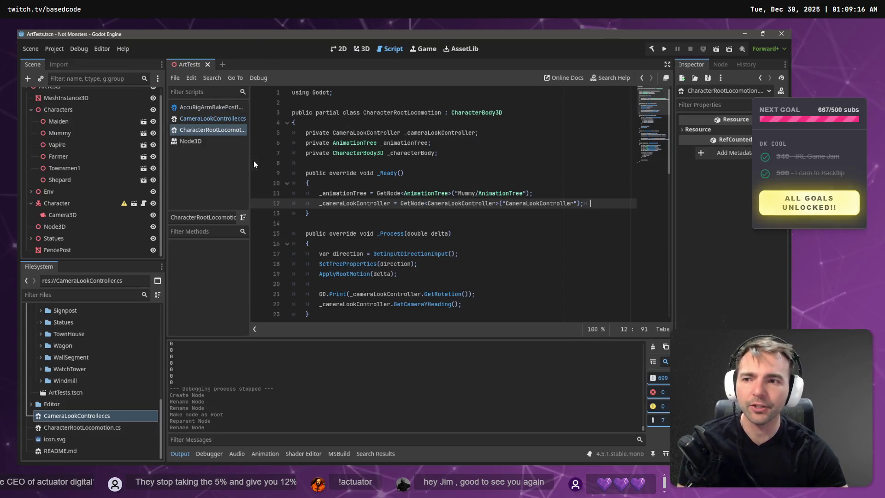
left_click(258, 163)
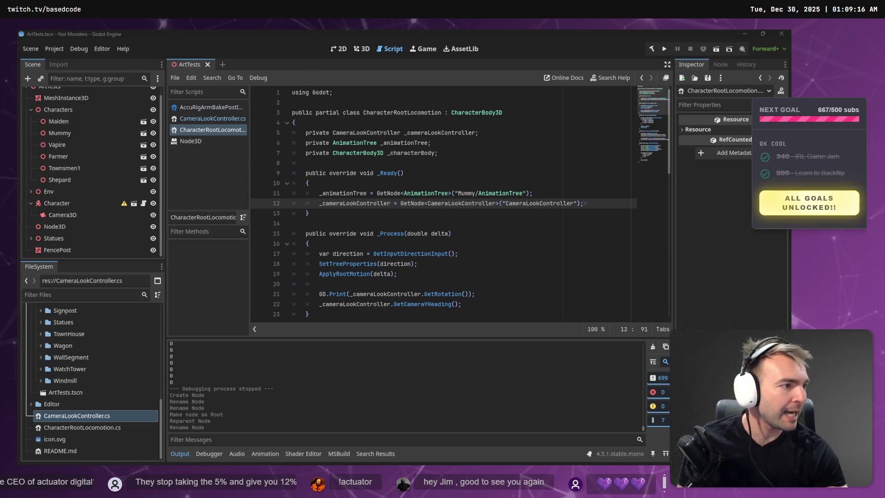
scroll(45, 122, "up", 1)
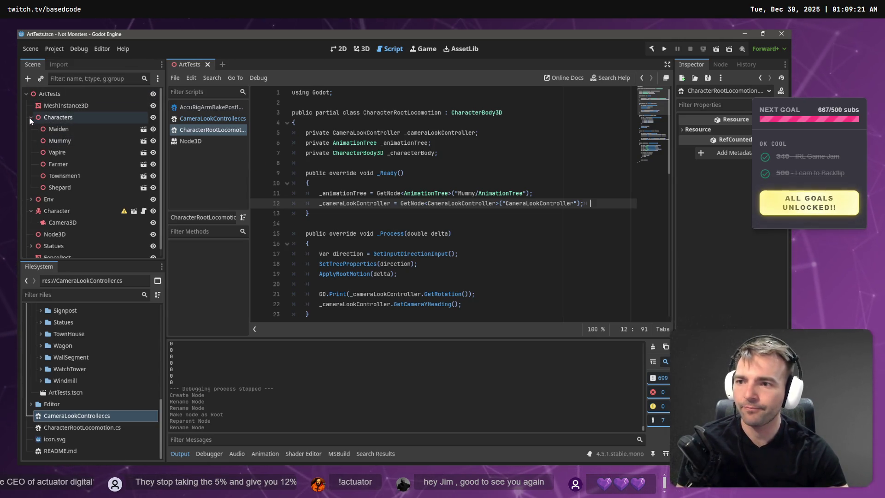
left_click(30, 118)
left_click(32, 144)
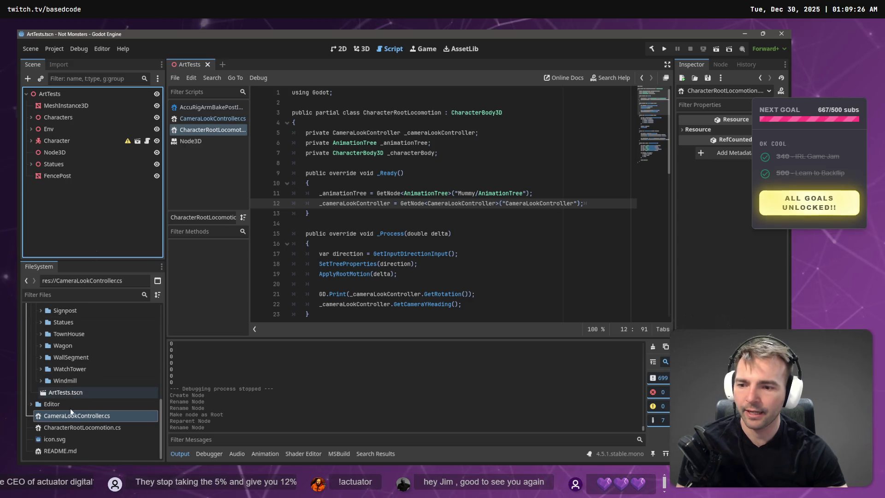
Step: Collapse Environment, expand Art/Characters in FileSystem and open Character.tscn
scroll(73, 396, "up", 10)
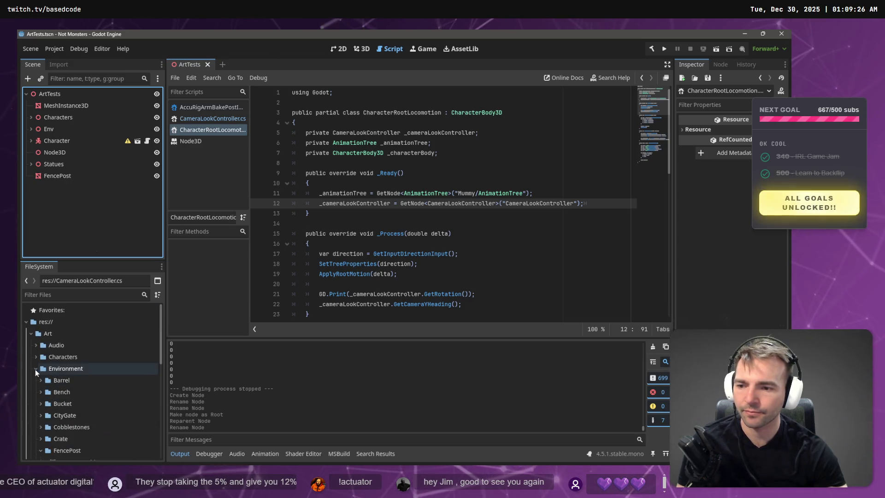
left_click(35, 369)
left_click(37, 355)
left_click(41, 369)
left_click(41, 369)
scroll(49, 382, "down", 4)
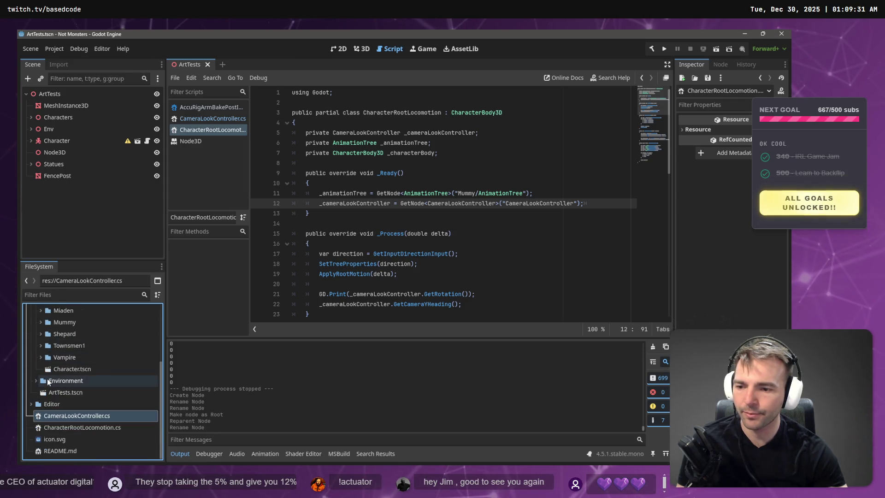
double_click(93, 373)
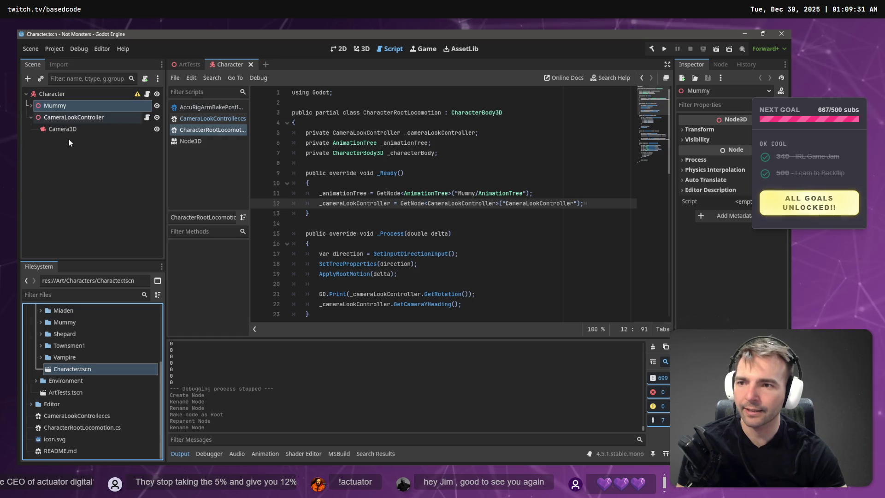
Step: Expand and collapse Mummy to inspect its children, then bring up the scene tree's node options
left_click(121, 173)
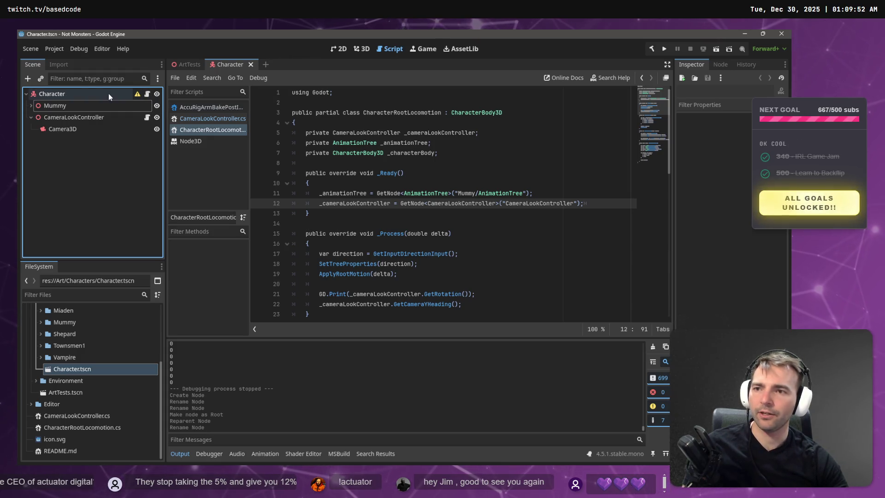
left_click(30, 107)
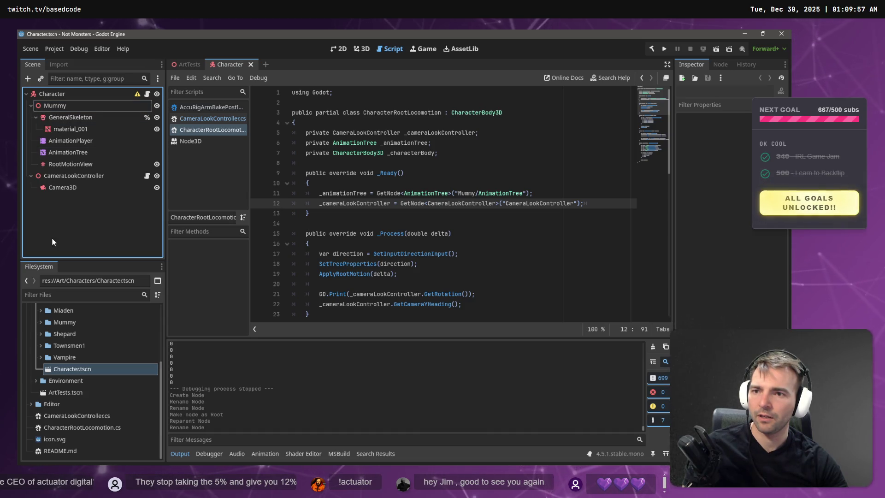
left_click(31, 106)
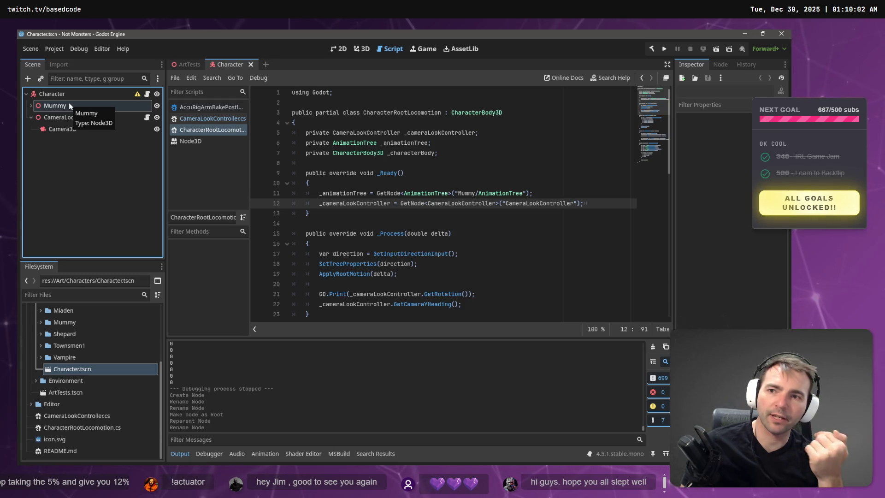
right_click(95, 194)
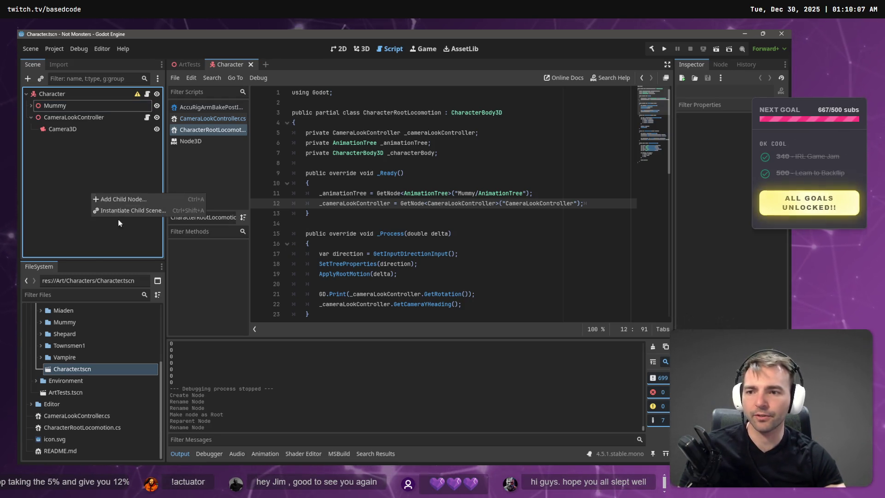
Step: Add a Node3D node to the Character scene, undoing an accidental CharacterBody3D first
left_click(140, 196)
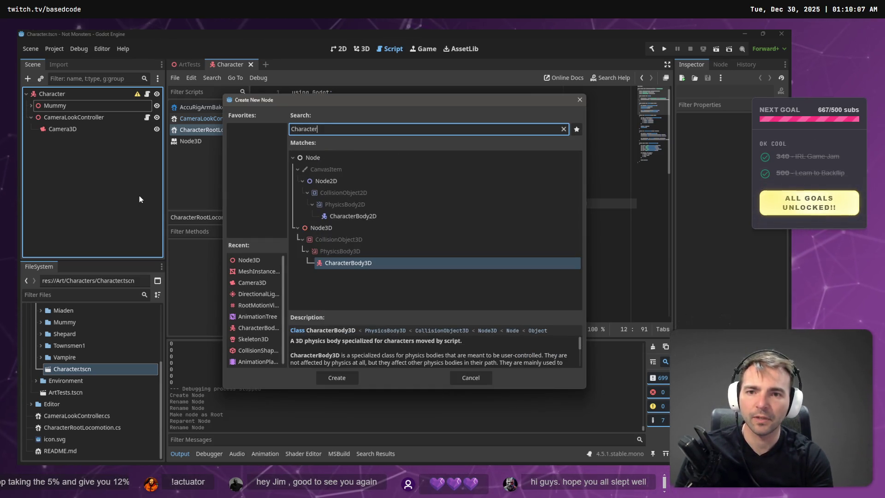
key("Return")
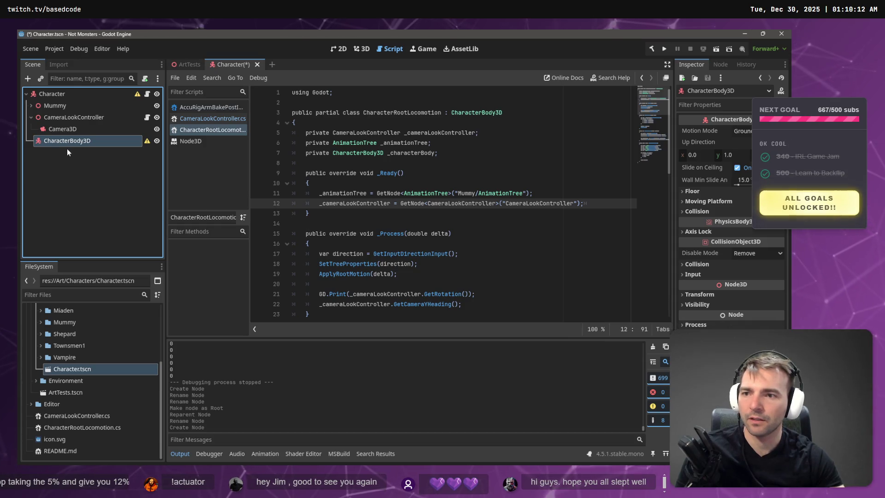
key("ctrl+z")
right_click(68, 148)
left_click(122, 159)
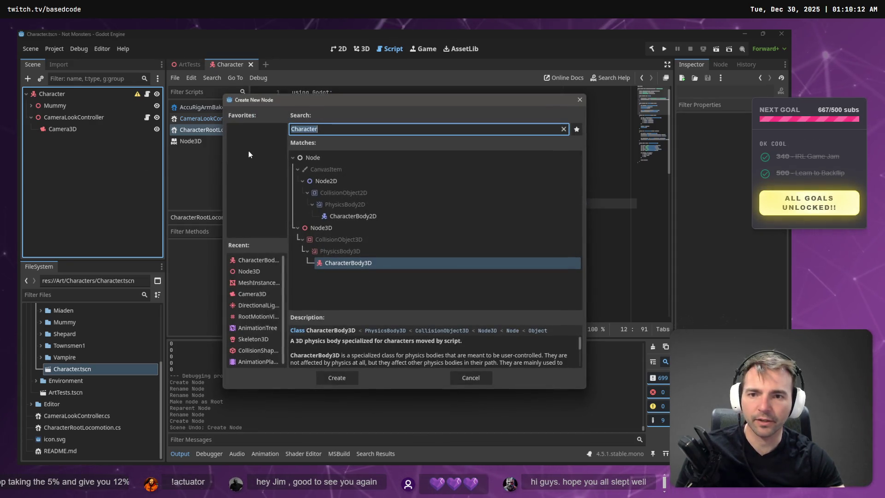
type("c")
key("BackSpace")
type("node3d")
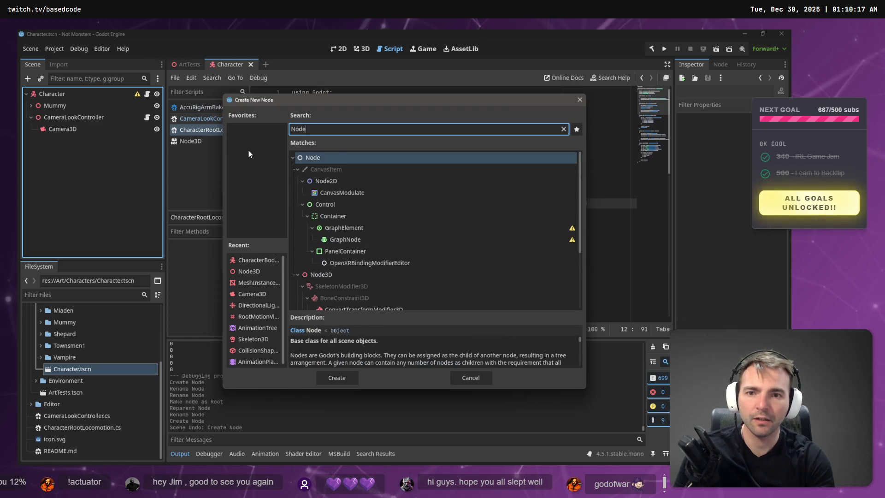
key("Return")
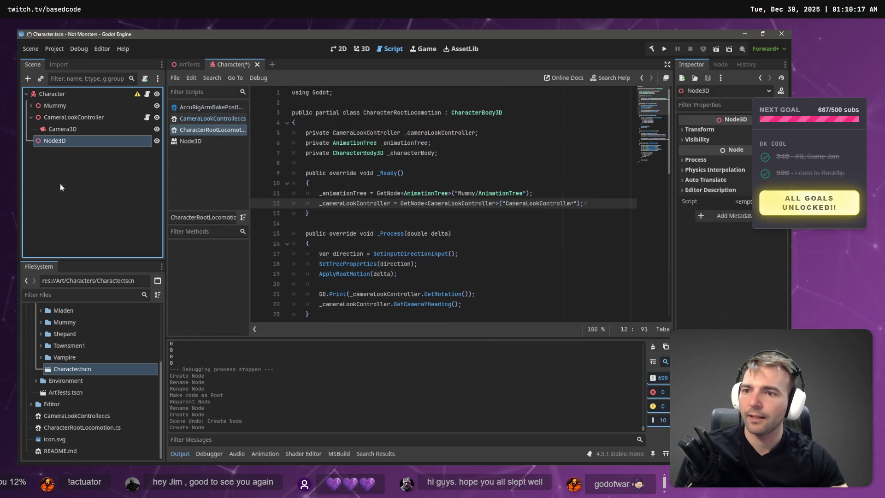
Step: Rename the new Node3D to CharacterRoot
left_click(78, 140)
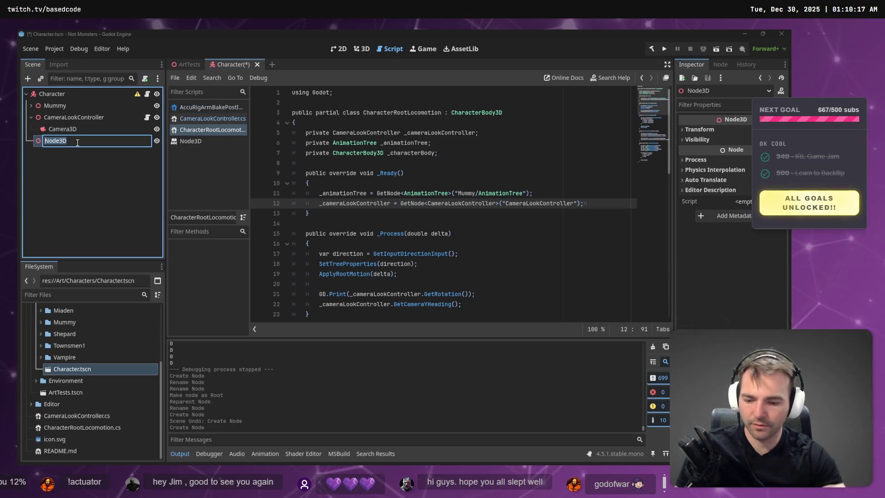
type("cterRoot")
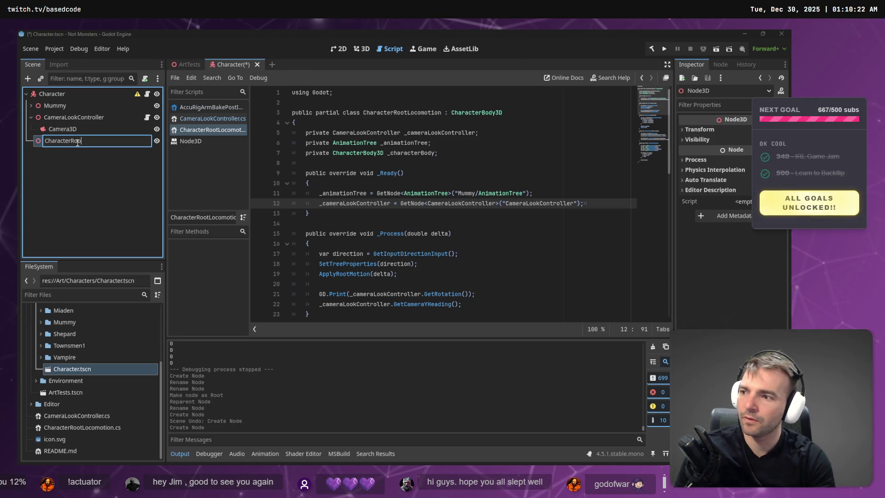
key("Return")
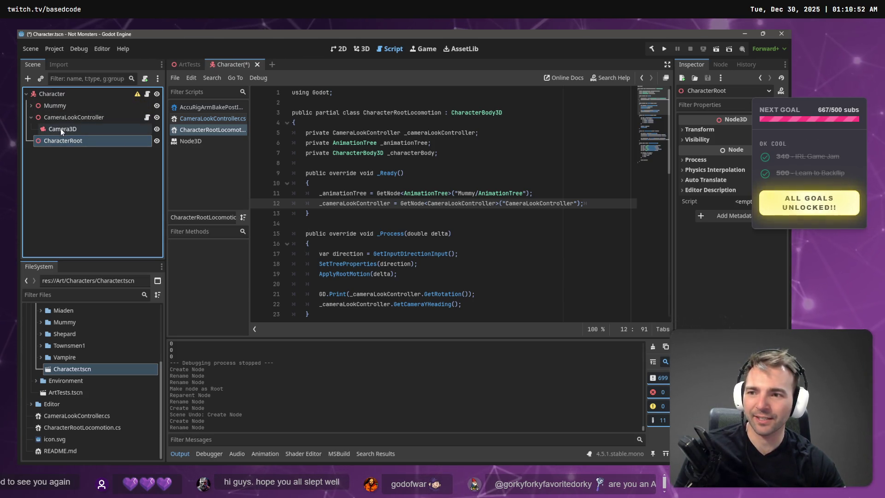
right_click(62, 141)
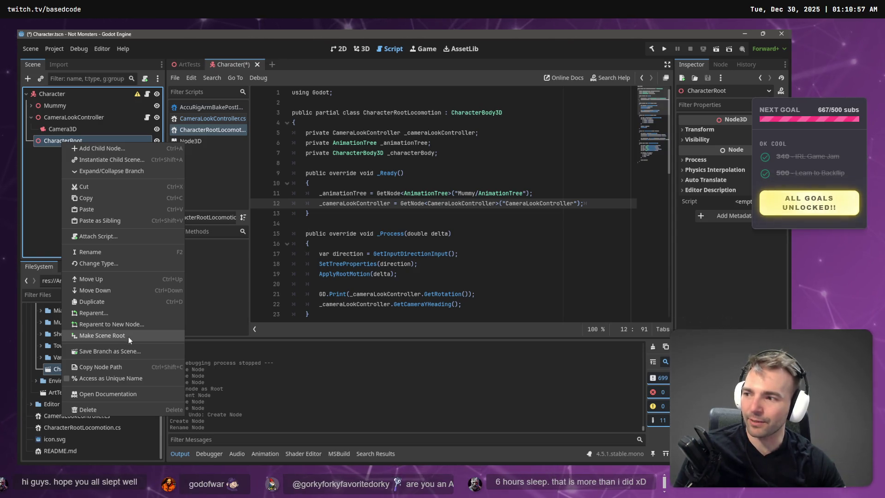
Step: Make CharacterRoot the scene root and move CameraLookController under it
left_click(128, 337)
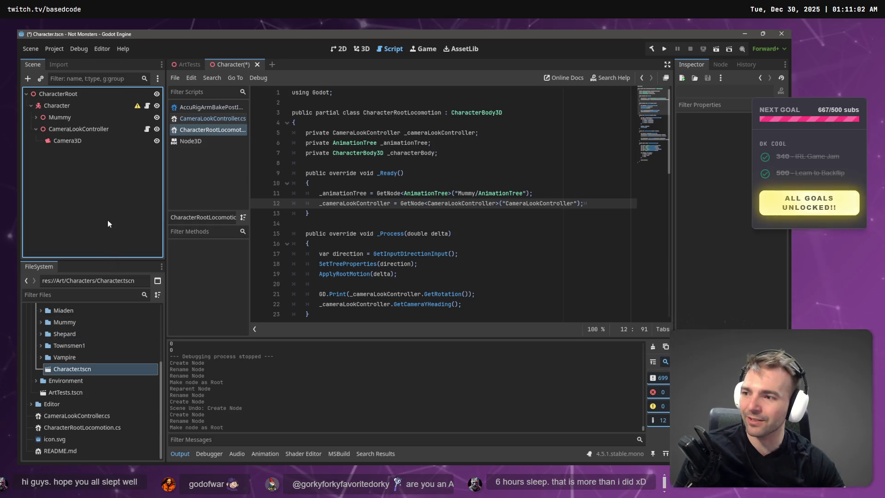
left_click(36, 131)
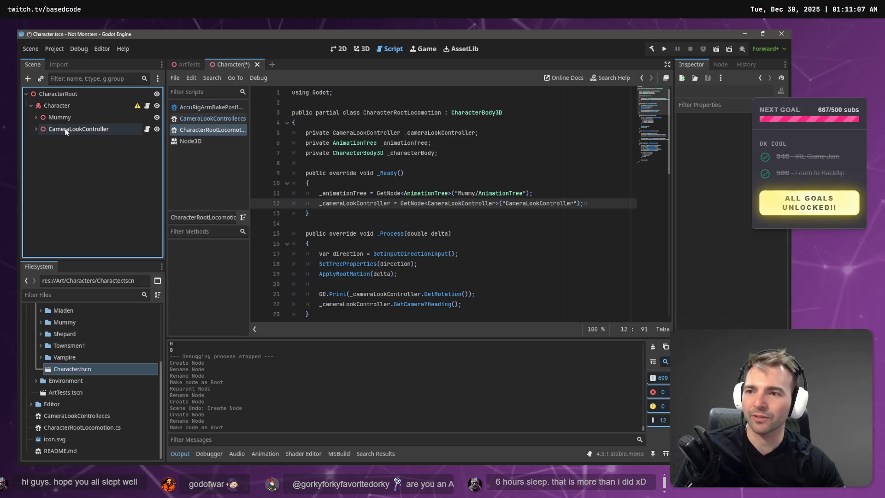
left_click_drag(76, 133, 71, 96)
Step: Rename the Character node to Model and start a .NET project build
left_click(74, 109)
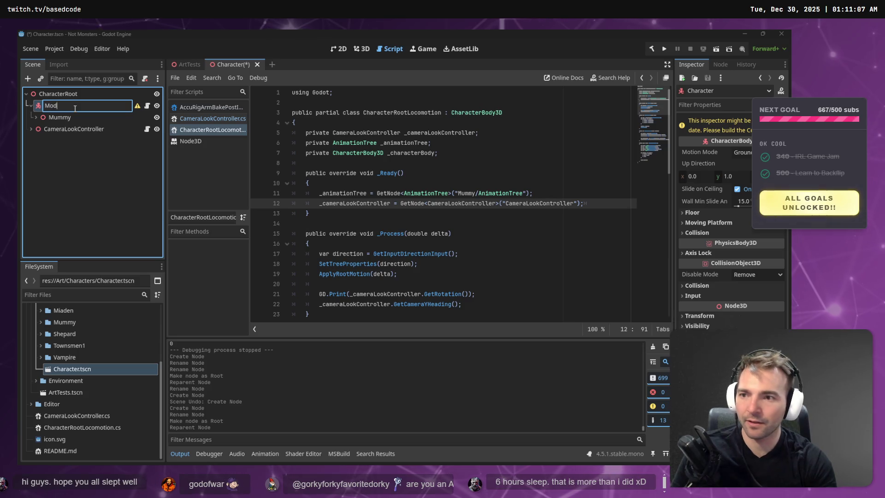
type("Model")
key("Return")
left_click(48, 118)
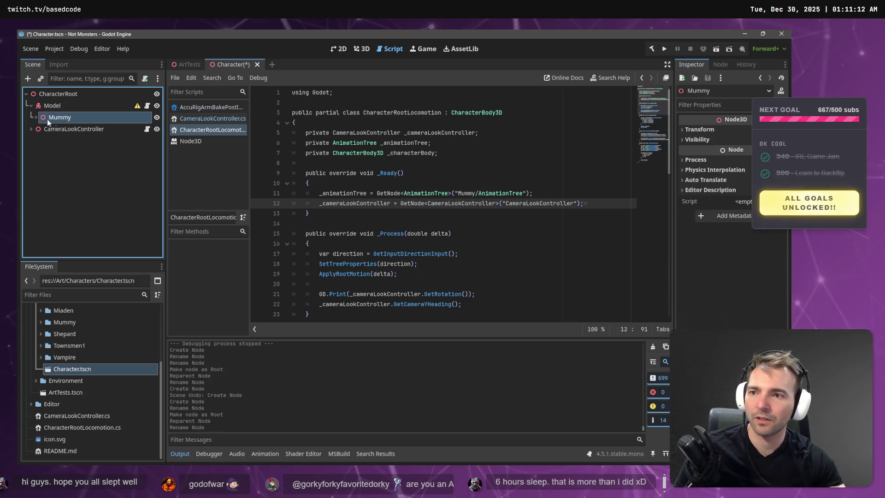
left_click(52, 107)
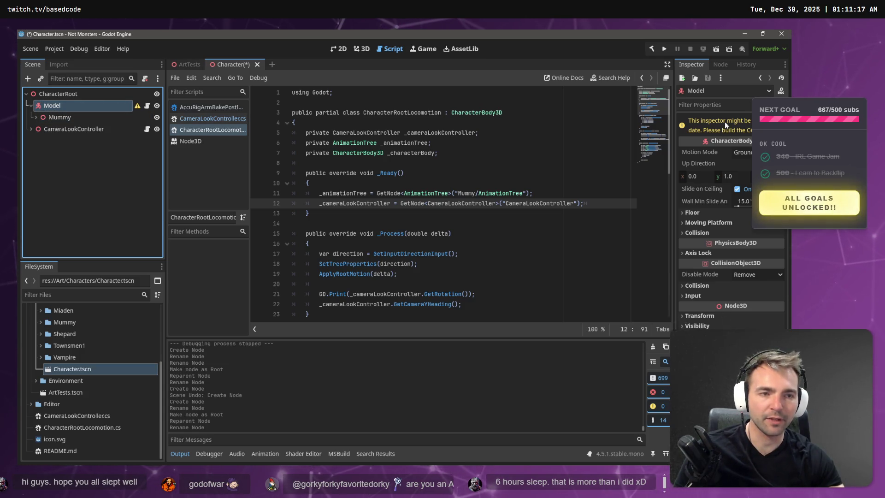
left_click(652, 49)
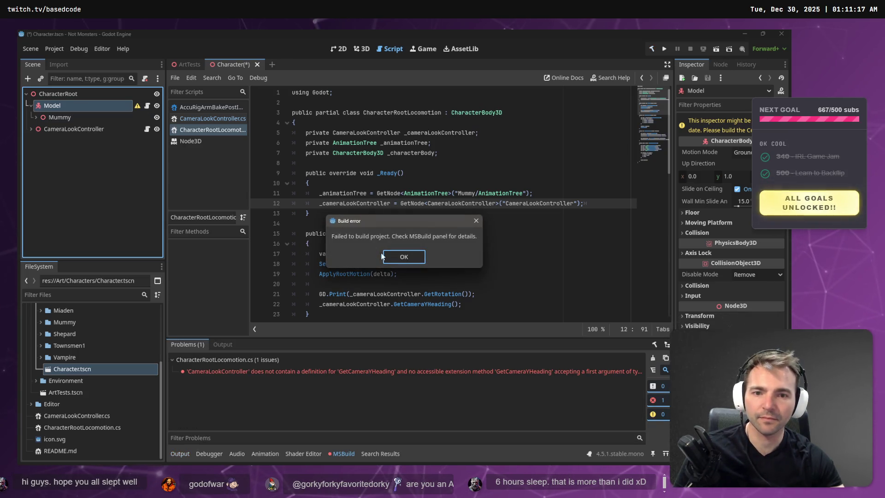
Step: Comment out the GetCameraYHeading call on line 22, save, and rebuild the project
left_click(401, 255)
double_click(383, 371)
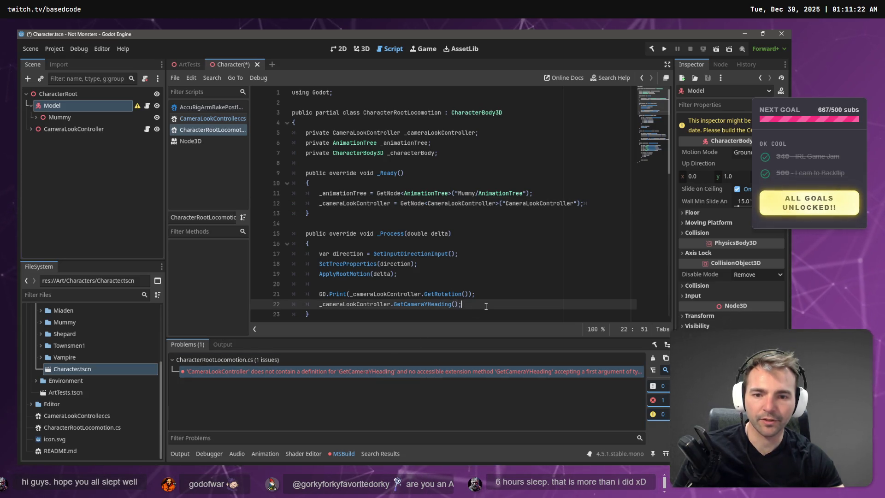
key("Home")
type("//")
key("ctrl+s")
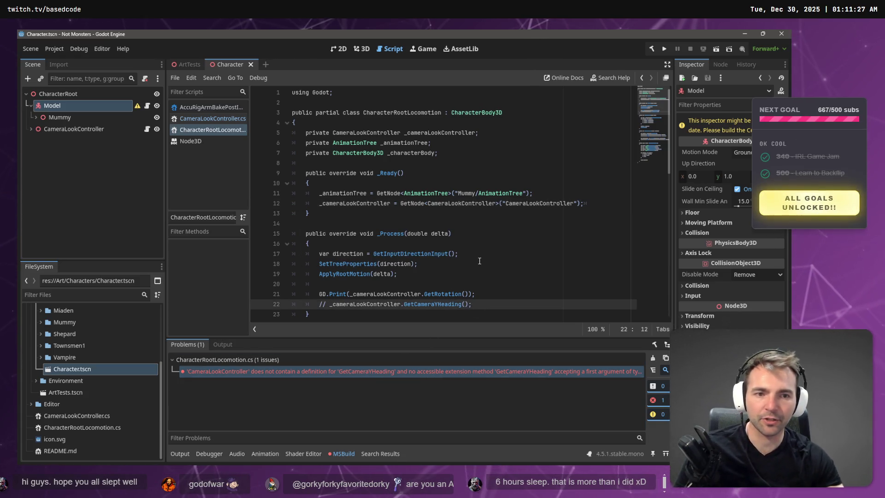
left_click(650, 50)
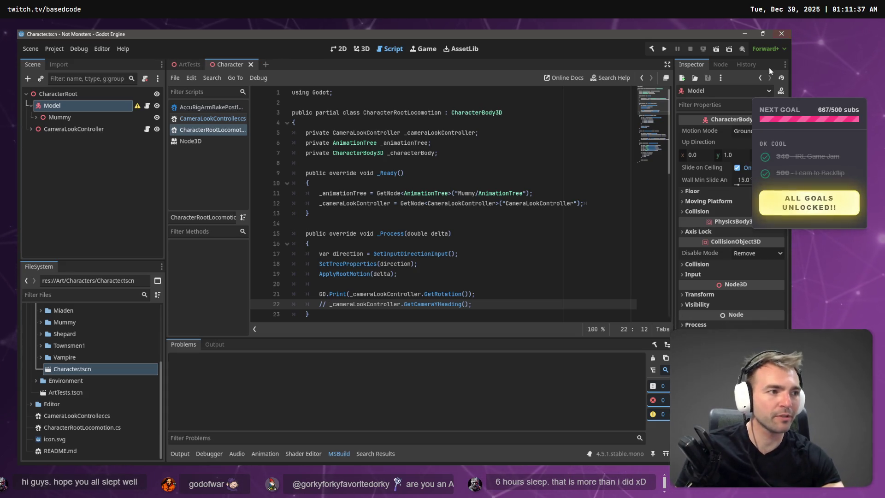
key("alt+Tab")
key("super+Up")
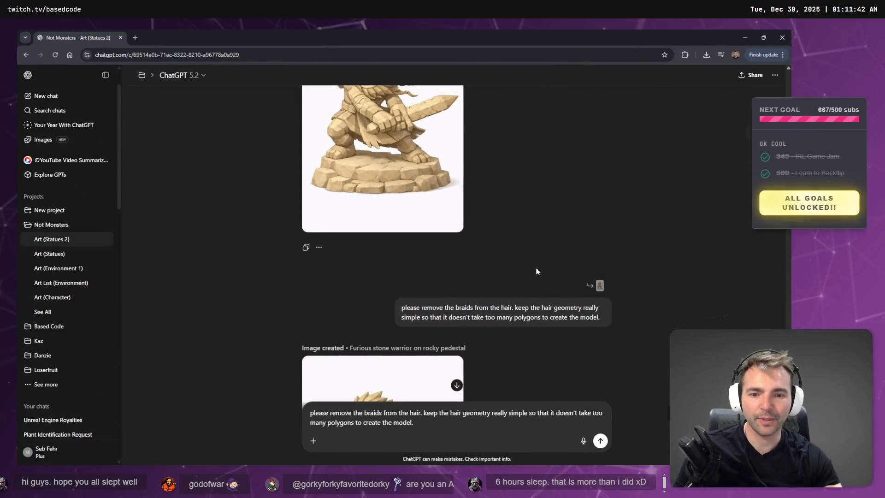
scroll(495, 250, "down", 5)
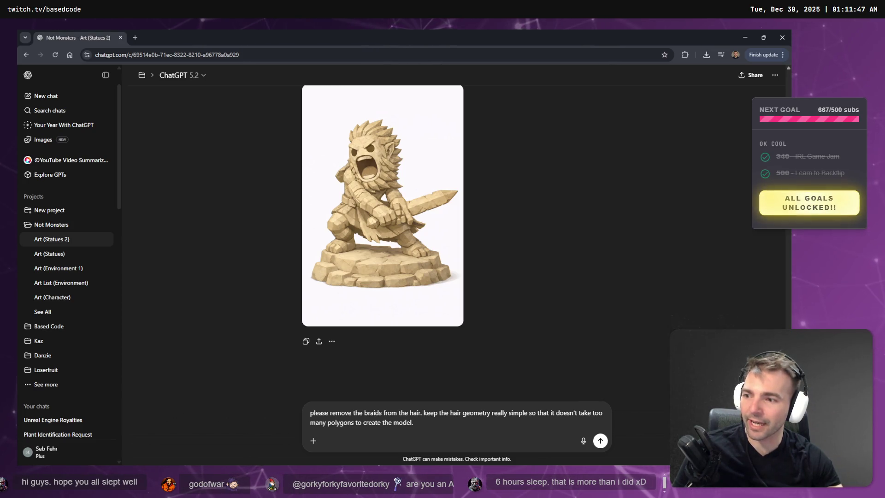
left_click(326, 231)
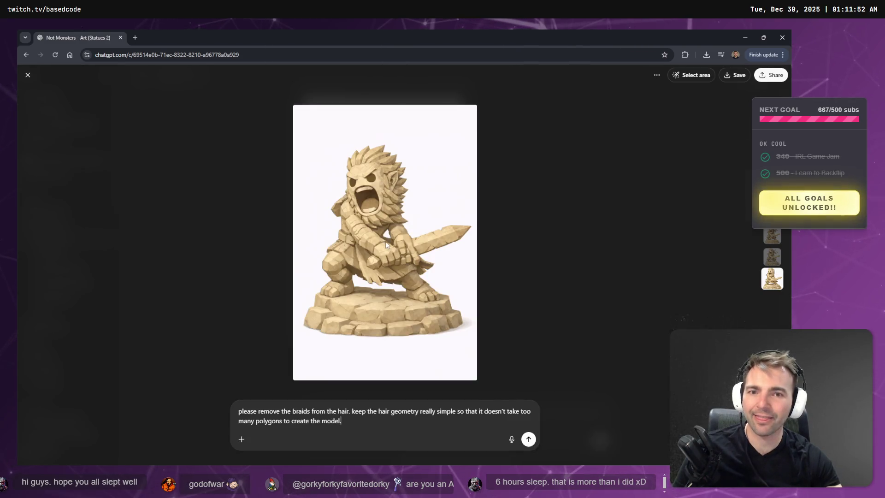
right_click(399, 237)
left_click(443, 261)
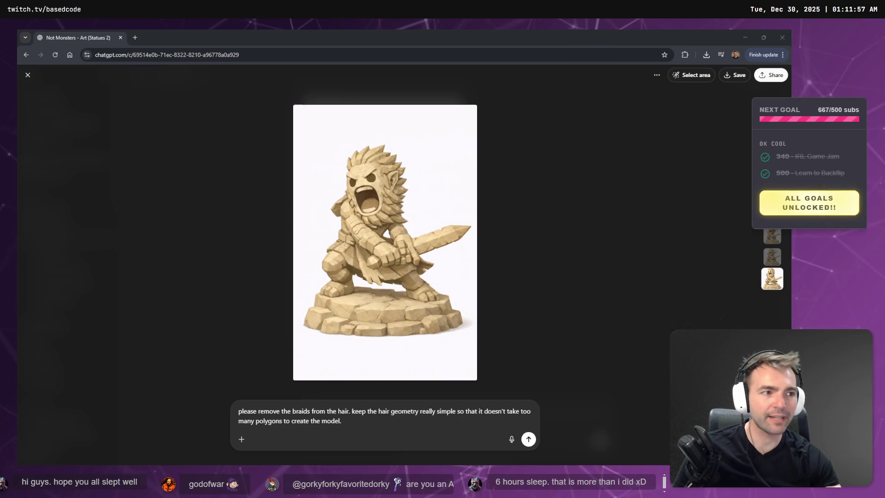
left_click(483, 180)
scroll(518, 238, "down", 15)
scroll(451, 200, "up", 10)
scroll(451, 200, "down", 5)
left_click(432, 256)
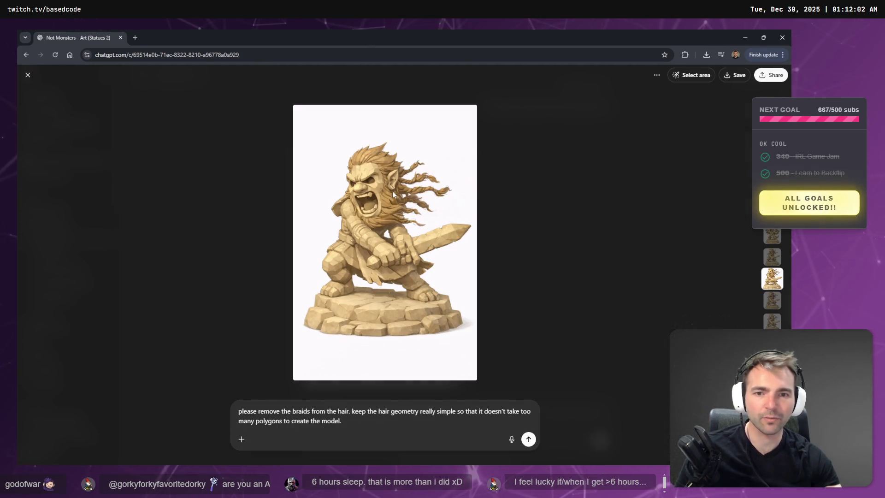
key("Escape")
scroll(393, 194, "down", 5)
left_click(464, 240)
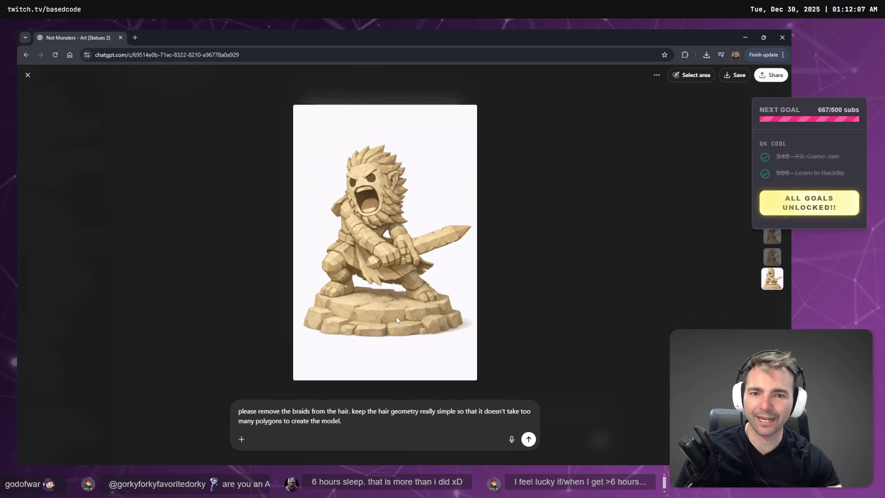
key("Escape")
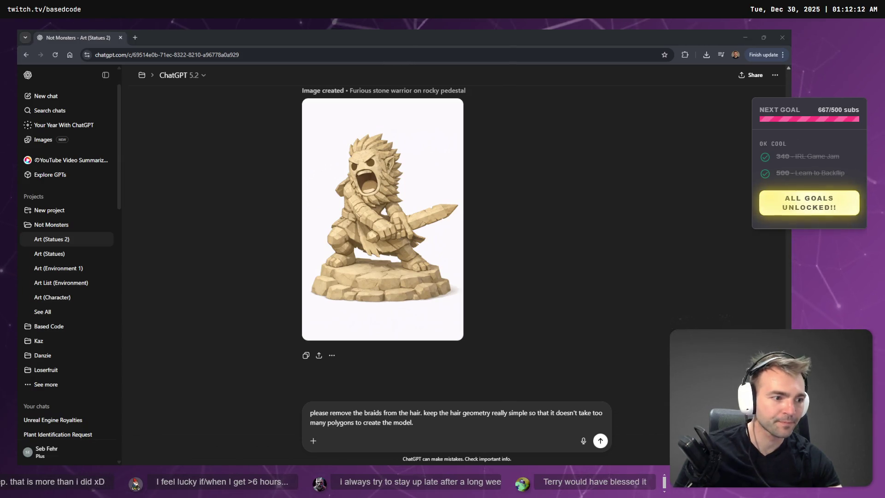
mouse_move(411, 251)
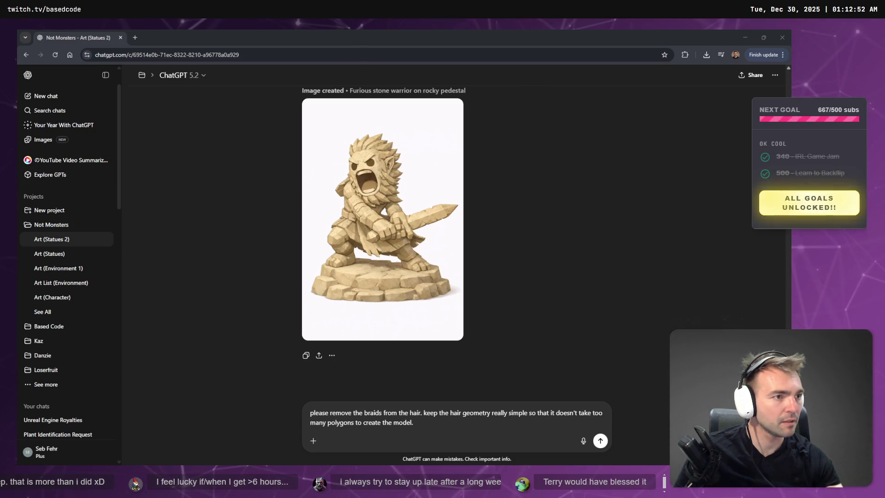
mouse_move(458, 196)
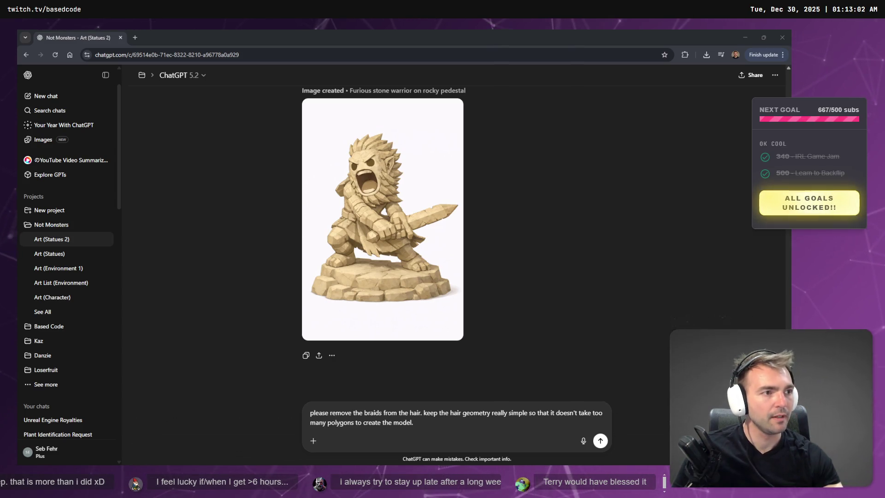
key("alt+Tab")
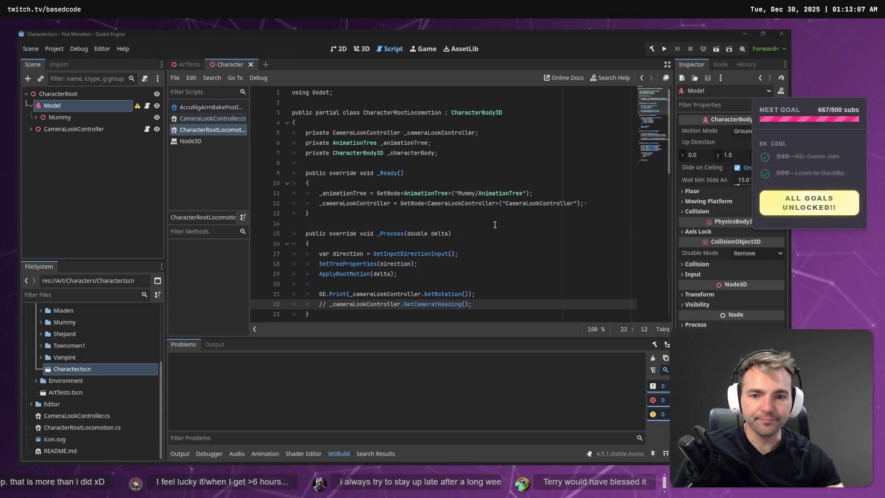
left_click(291, 224)
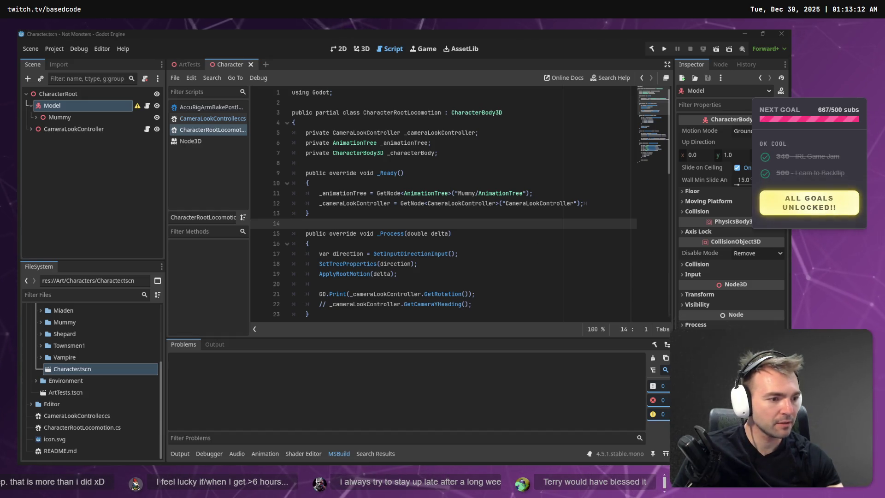
left_click(551, 230)
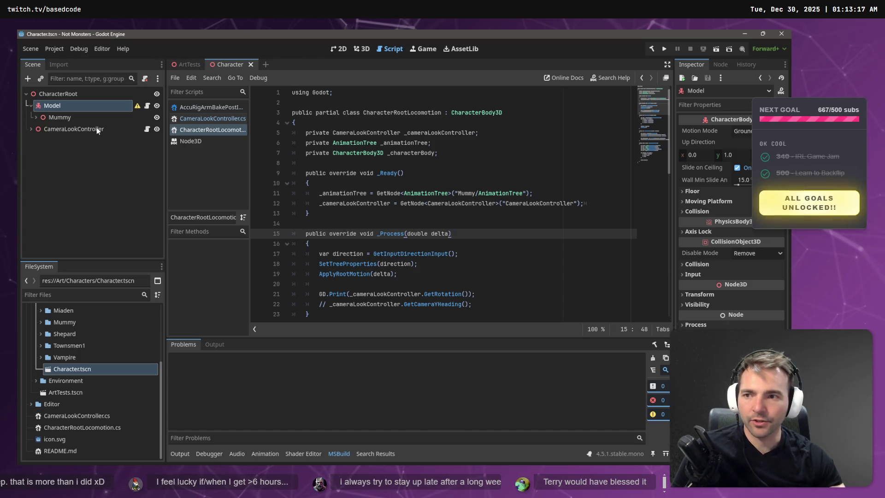
left_click(31, 129)
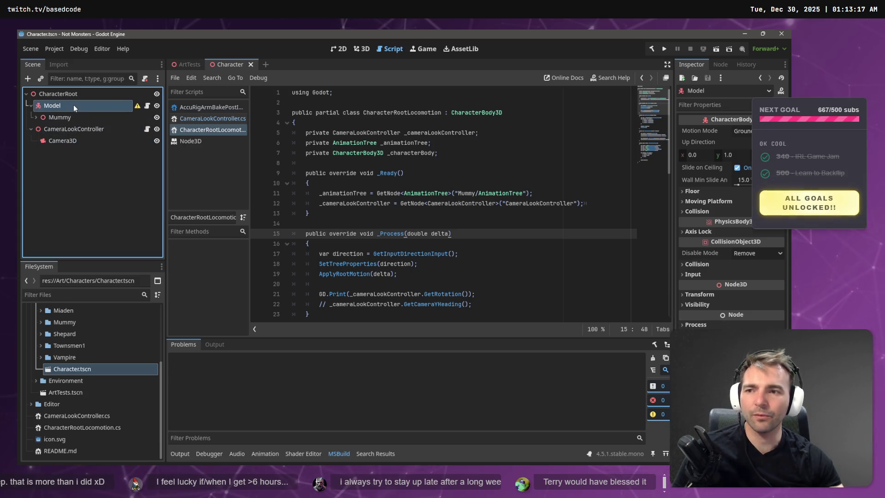
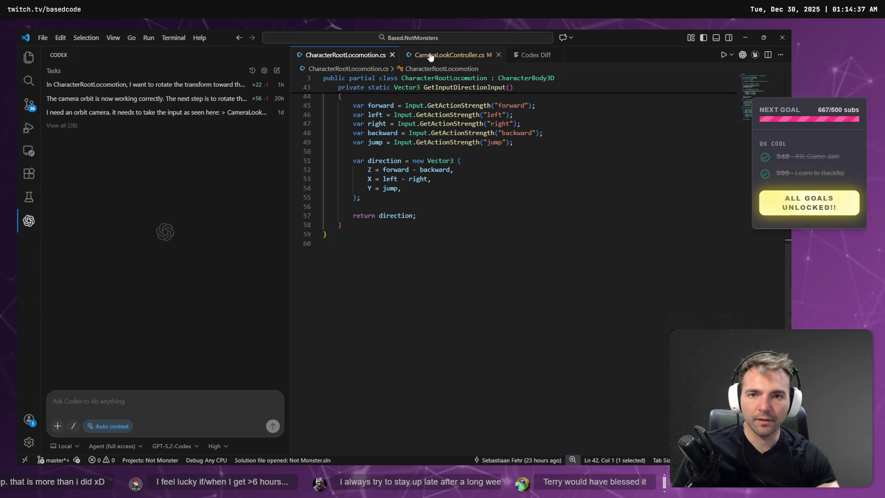
Step: Scroll to the top of CharacterRootLocomotion.cs and select its class name, then return to Godot
scroll(529, 323, "up", 10)
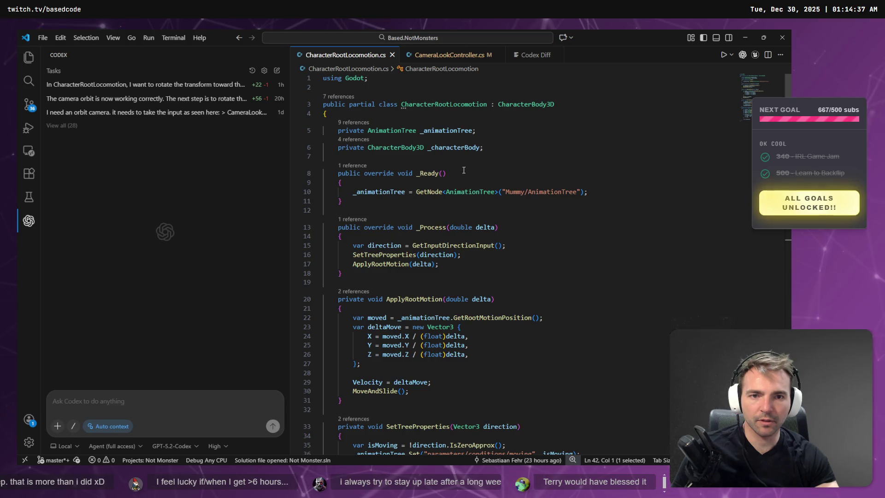
double_click(433, 106)
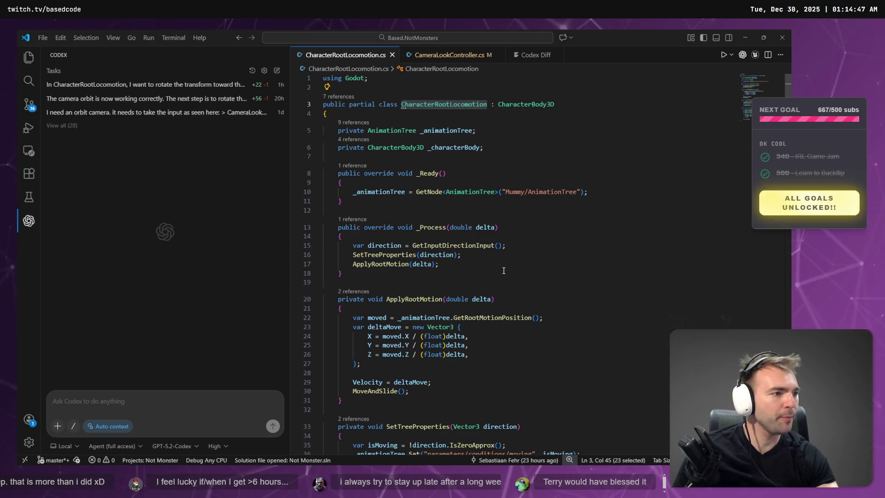
key("alt+Tab")
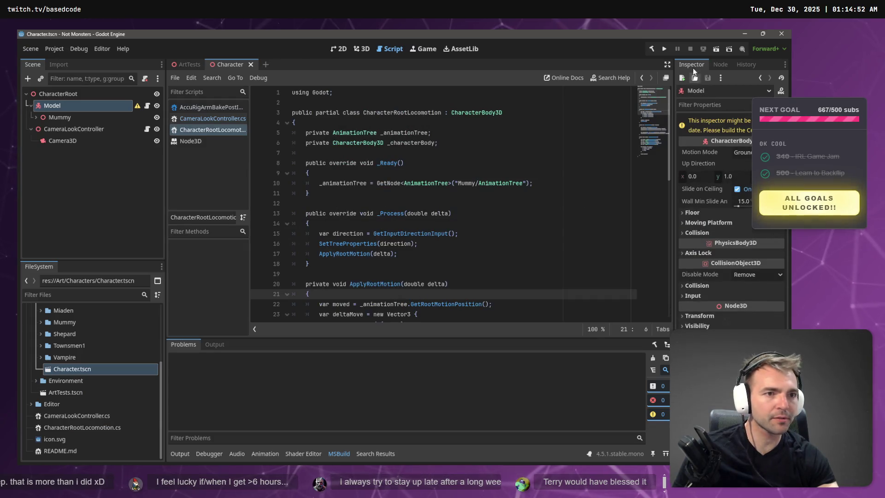
Step: Play the Character scene to test the mummy's root-motion movement, then stop the game
left_click(716, 49)
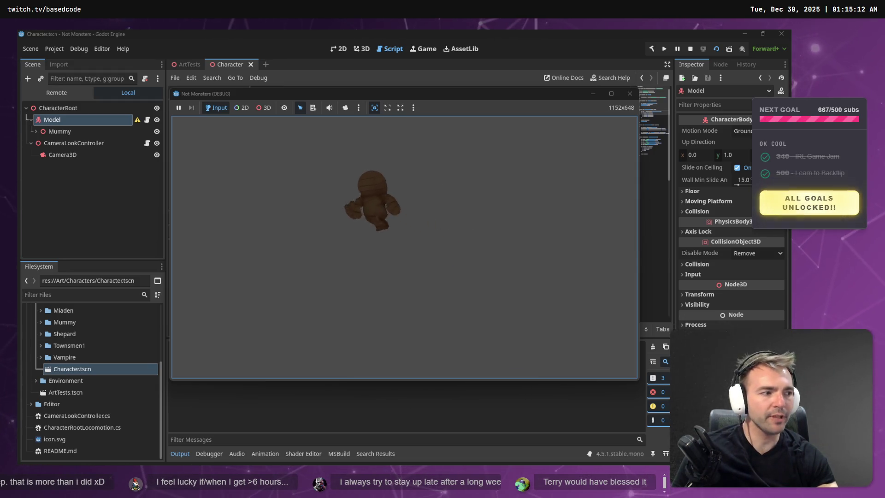
key("F8")
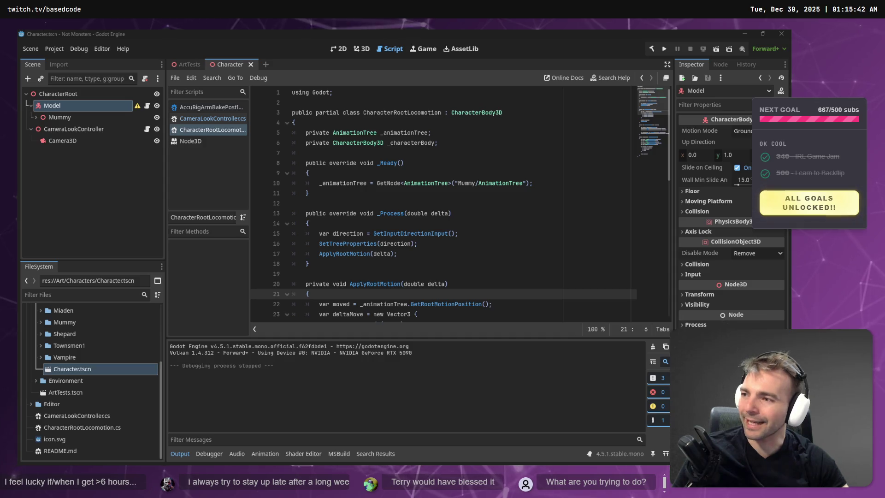
Step: Orbit the Hunyuan 3D statue model to view its back, its side and a near-full turn
key("alt+Tab")
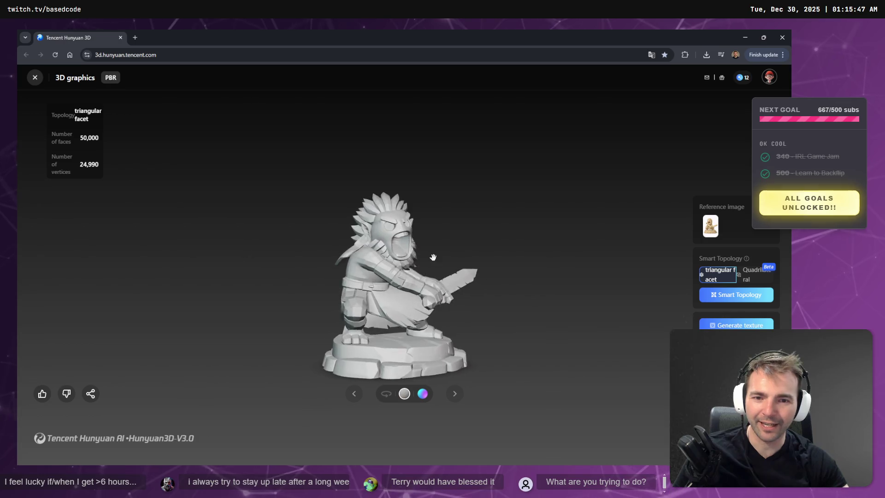
scroll(465, 323, "up", 4)
mouse_move(466, 324)
left_mouse_down()
mouse_move(507, 285)
mouse_move(539, 286)
mouse_move(555, 348)
mouse_move(536, 343)
left_mouse_up()
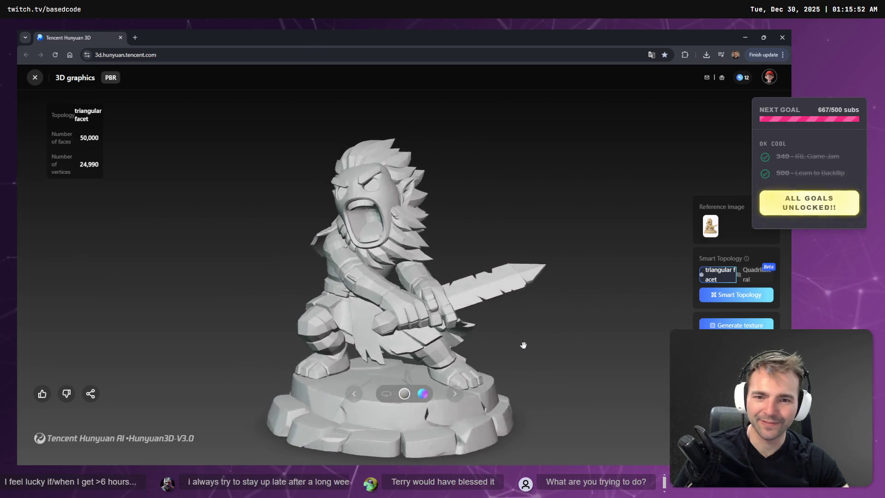
left_click_drag(543, 359, 397, 344)
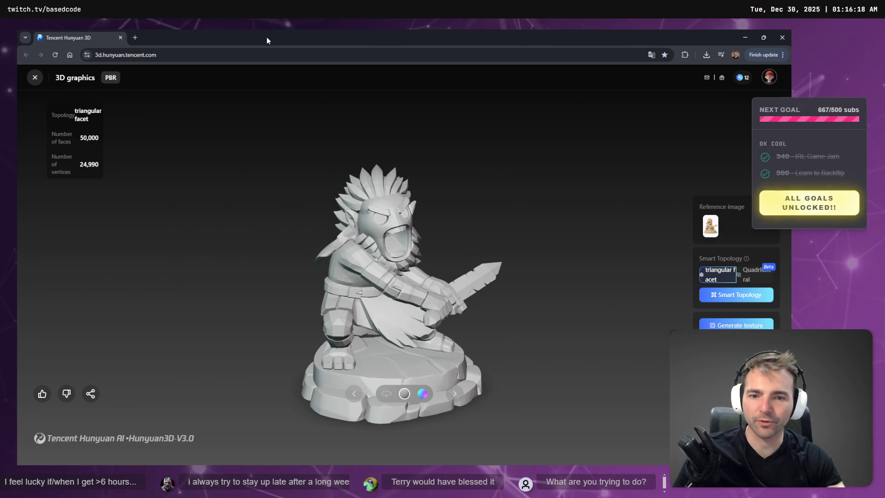
left_click_drag(350, 277, 456, 275)
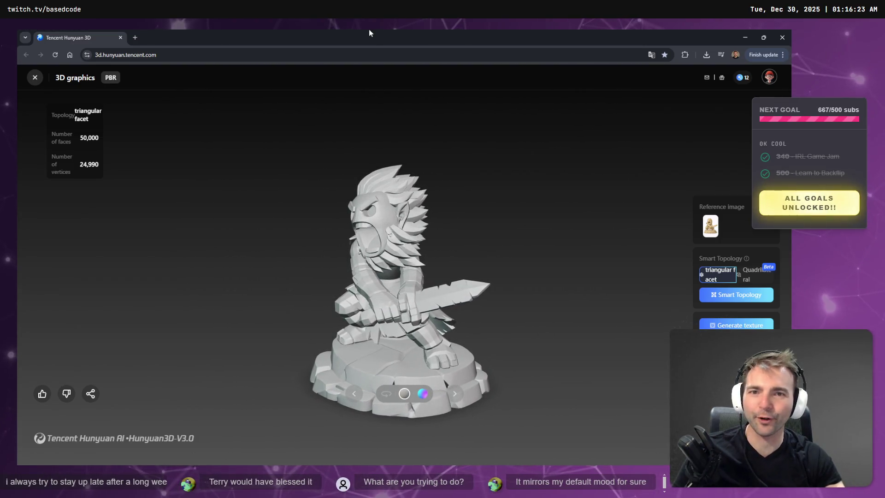
key("alt+Tab")
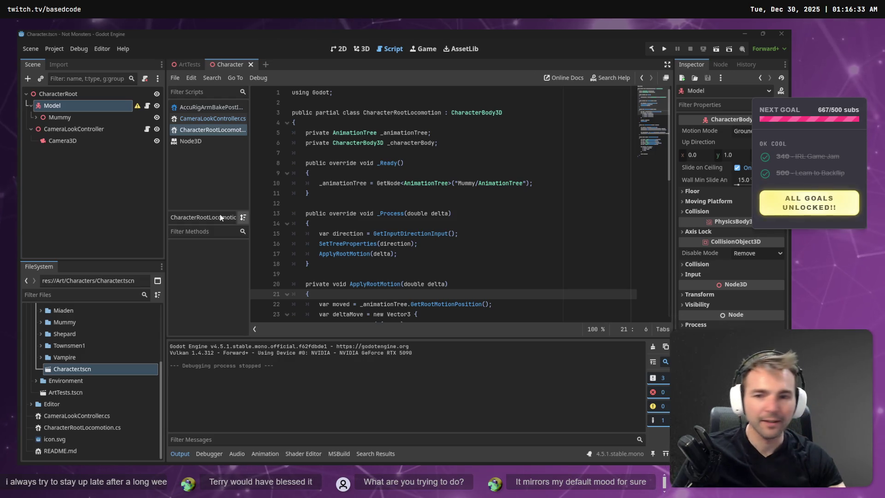
Step: Skim the CharacterRootLocomotion code in Godot's script editor before returning to VS Code
left_click(425, 201)
scroll(362, 260, "down", 5)
scroll(380, 231, "up", 5)
scroll(380, 232, "down", 5)
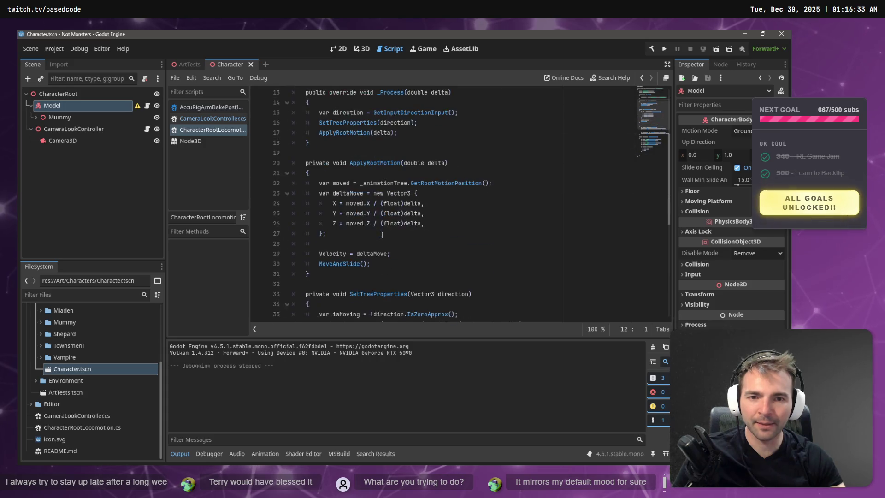
scroll(393, 235, "up", 5)
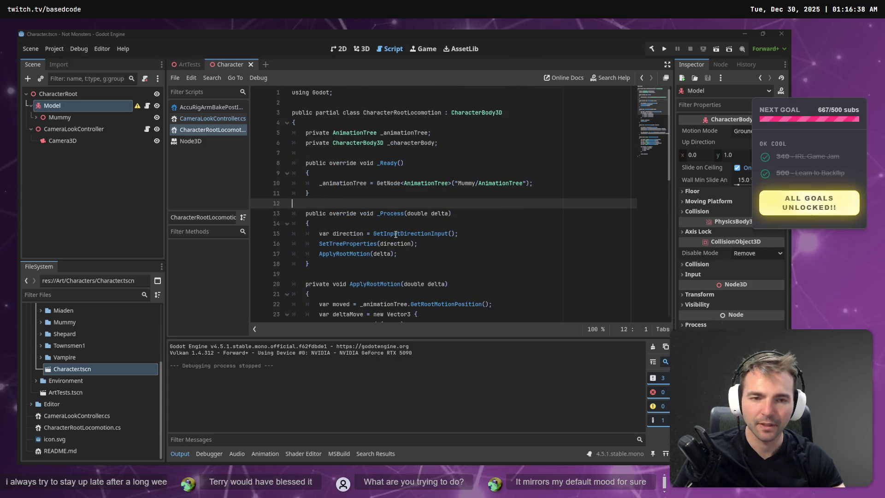
key("alt+Tab")
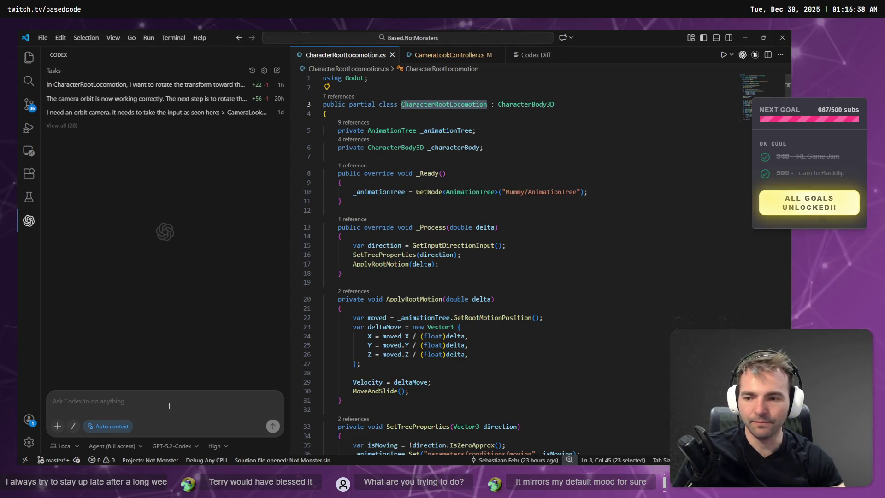
Step: Dictate a Codex prompt asking the character to run toward and face the input direction, redoing the first attempt
left_click(525, 282)
scroll(528, 289, "down", 3)
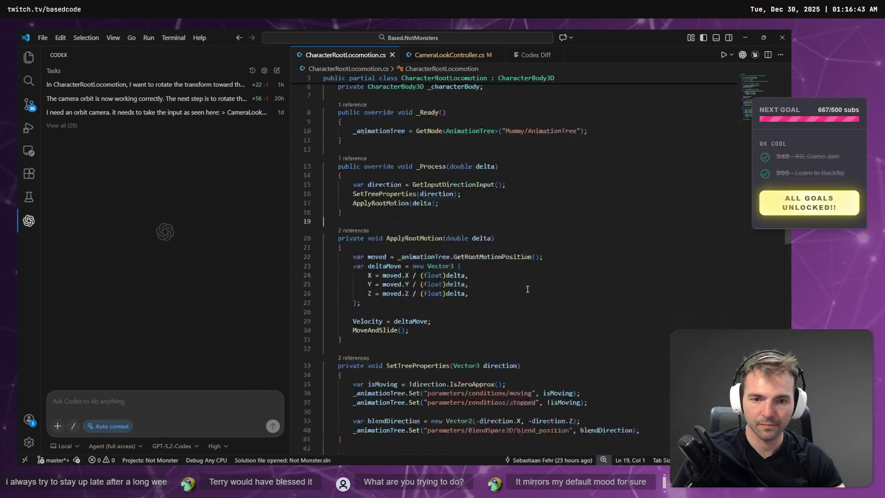
key("ctrl+Tab")
left_click(169, 403)
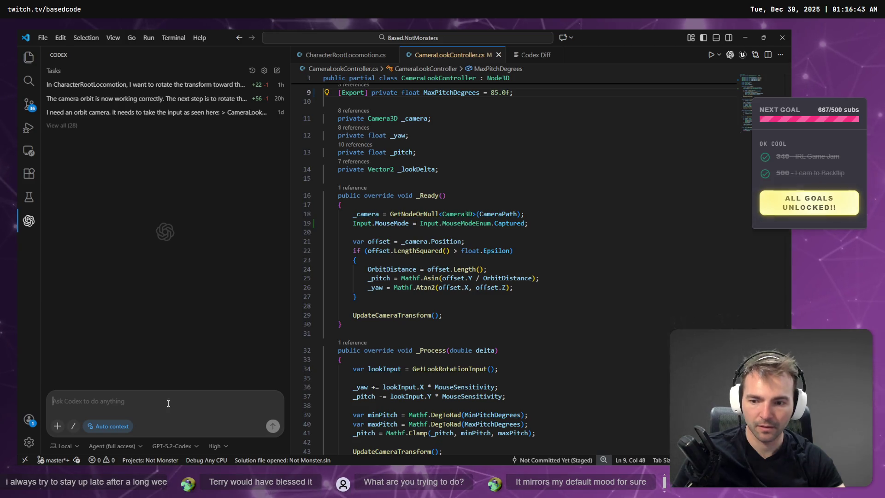
key("super+h")
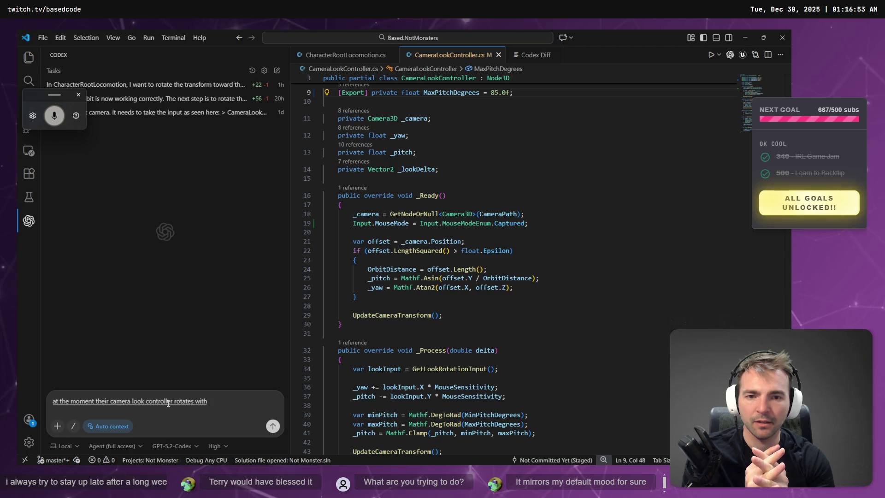
key("ctrl+a")
key("BackSpace")
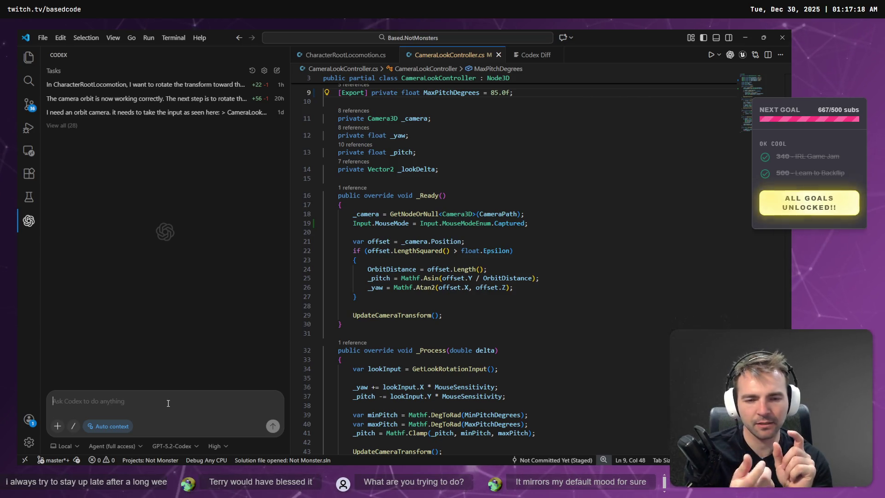
left_click(168, 403)
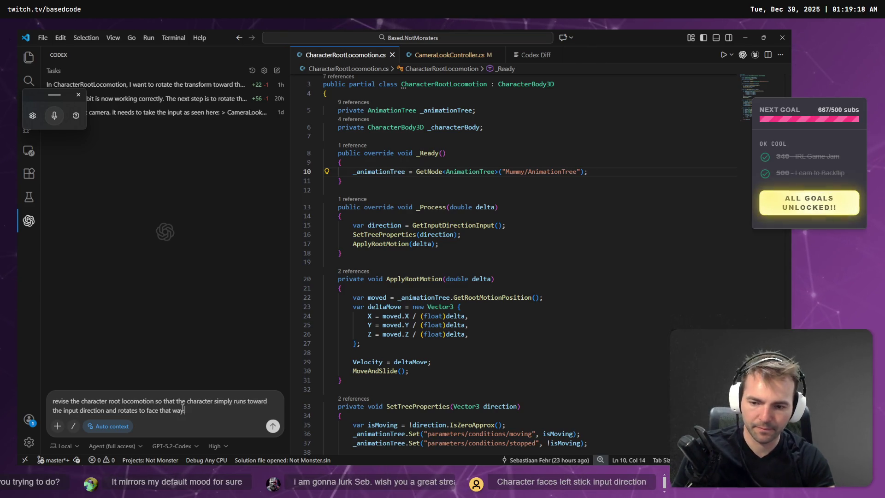
Step: Clear the prompt and dictate a request for a new locomotion script modeled on CharacterRootLocomotion
key("shift+Return")
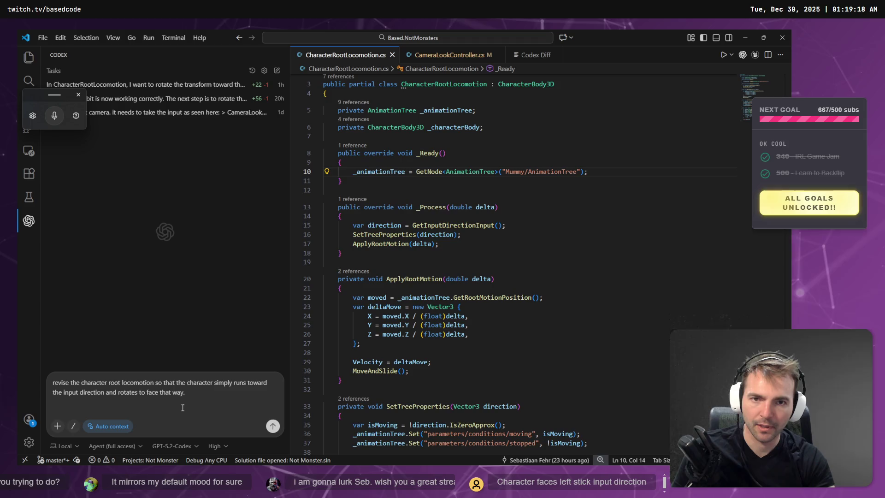
key("ctrl+a")
key("BackSpace")
key("super+h")
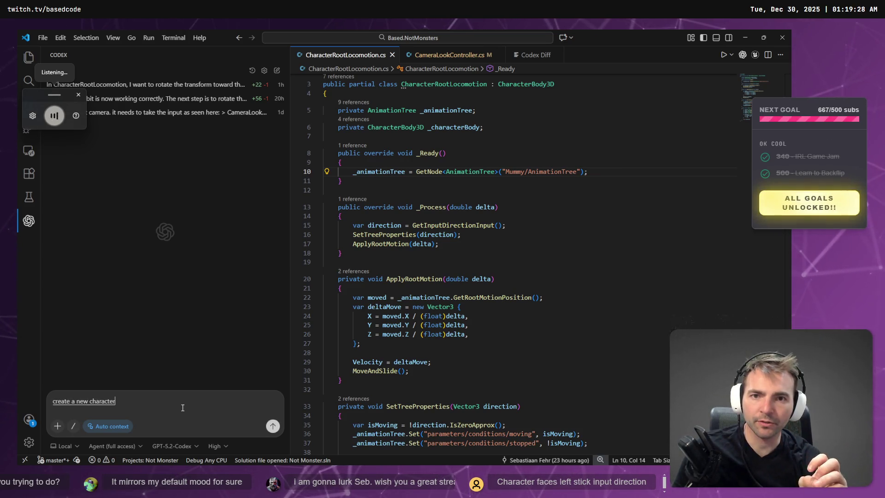
key("ctrl+a")
key("BackSpace")
key("super+h")
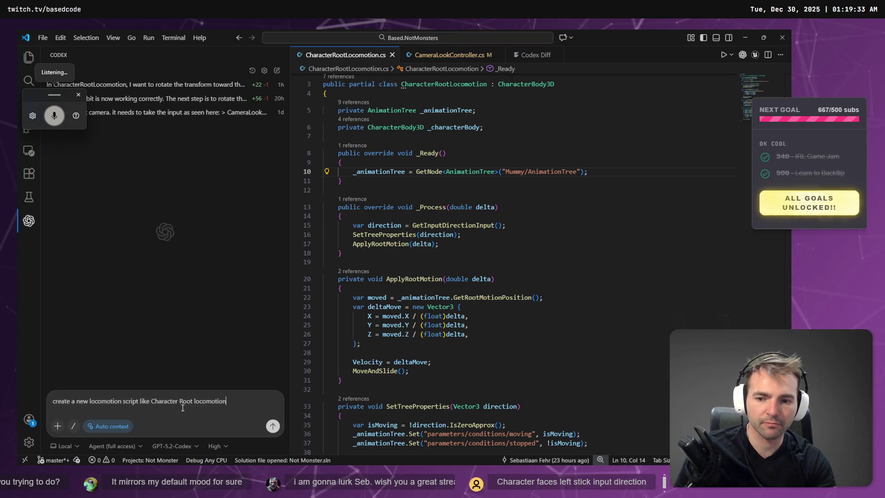
key("BackSpace")
key("super+h")
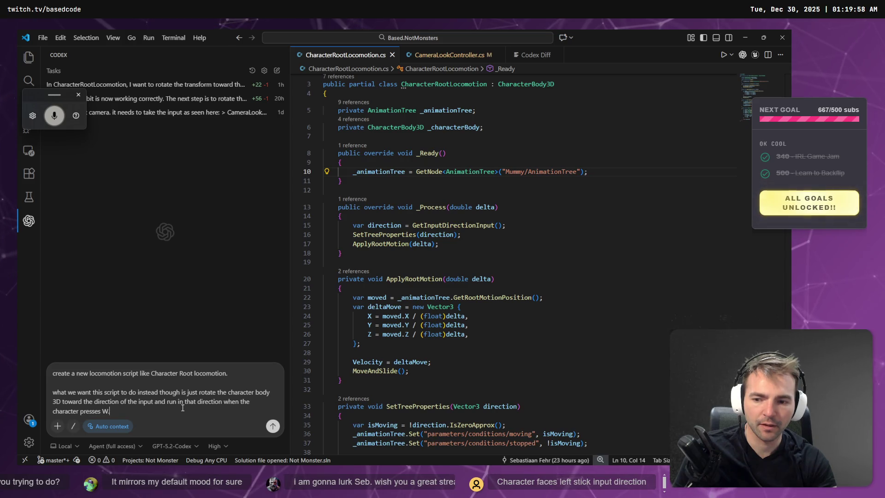
Step: Retype the final phrase about pressing W so it refers to player move input
key("shift+Return")
key("shift+Return")
key("Up")
key("Up")
key("ctrl+shift+Left")
key("ctrl+shift+Left")
key("ctrl+shift+Left")
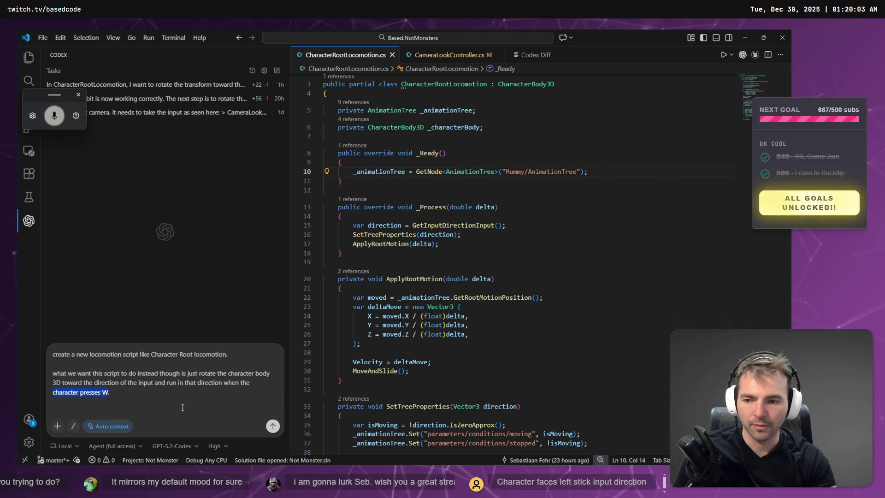
type("pla")
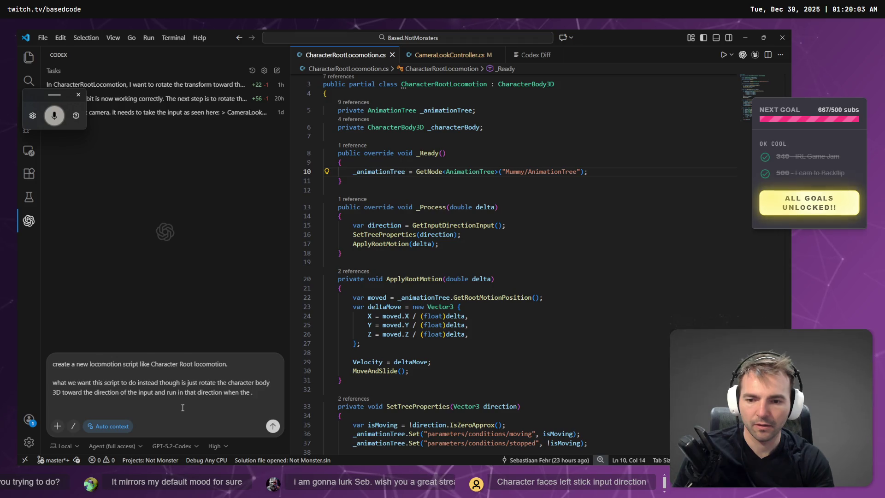
type("yer moves.")
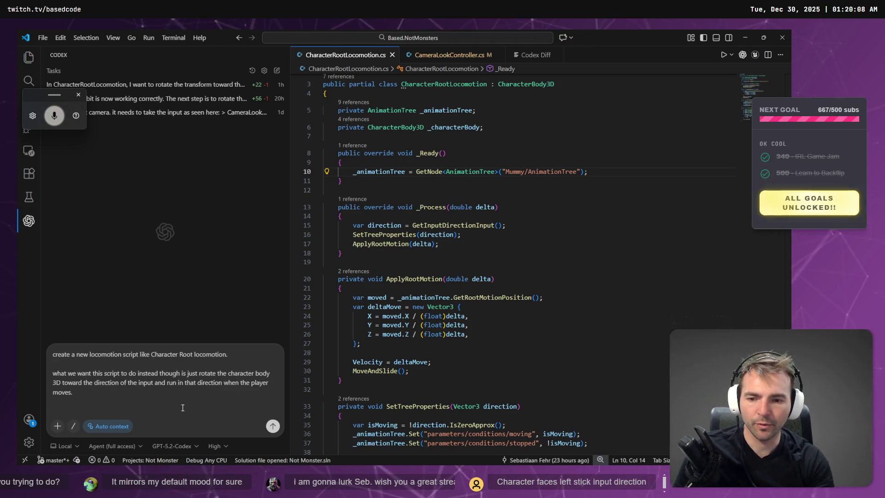
key("BackSpace")
key("BackSpace")
key("BackSpace")
type("moves")
key("BackSpace")
key("BackSpace")
key("BackSpace")
type("creats move")
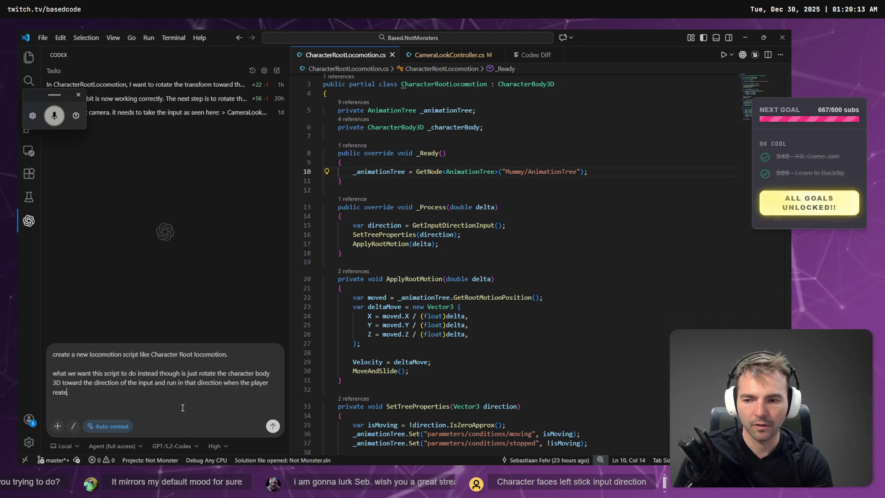
type("inpit")
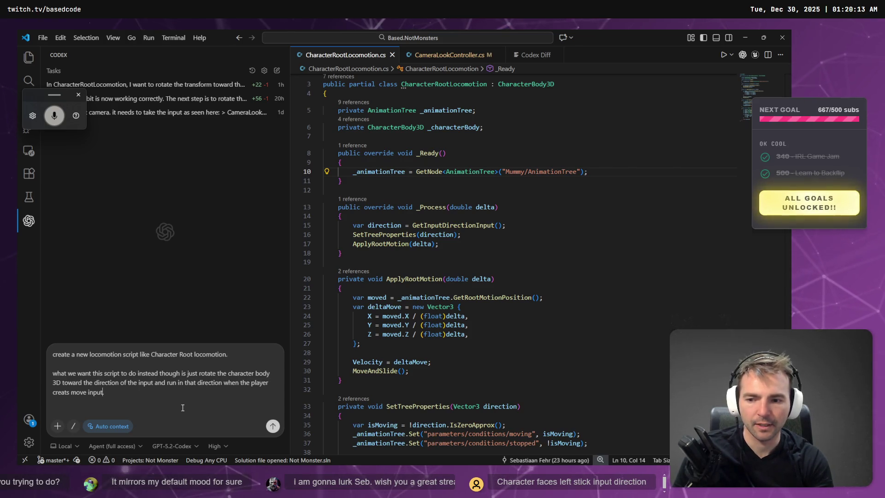
type(".")
key("shift+Return")
key("shift+Return")
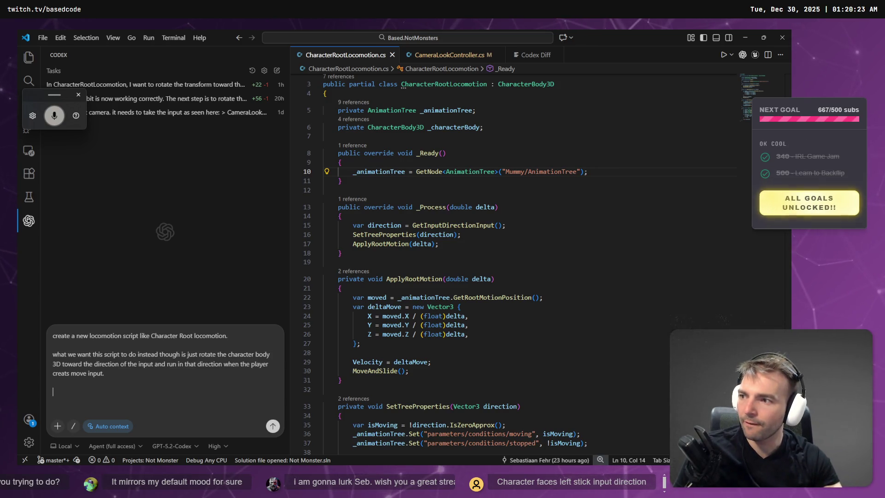
Step: Finish the dictation and tidy the prompt, keeping the word 'do' after trying to delete it
key("super+h")
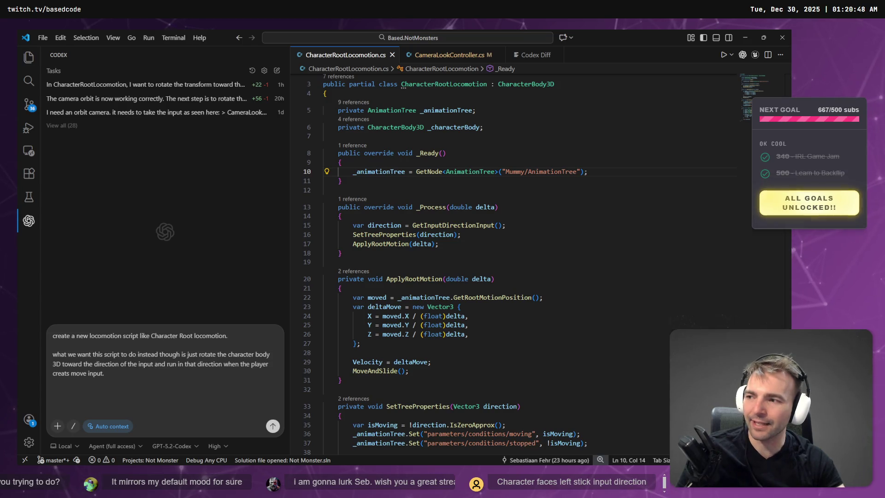
key("shift+Return")
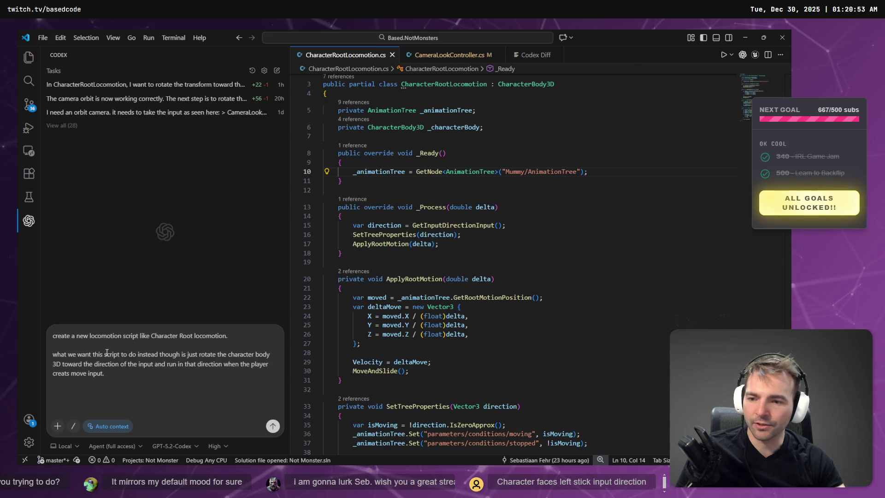
double_click(132, 354)
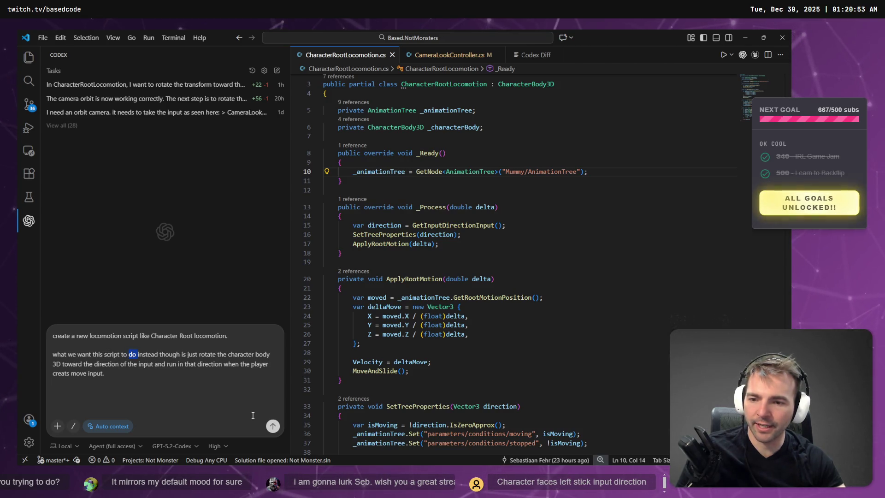
key("BackSpace")
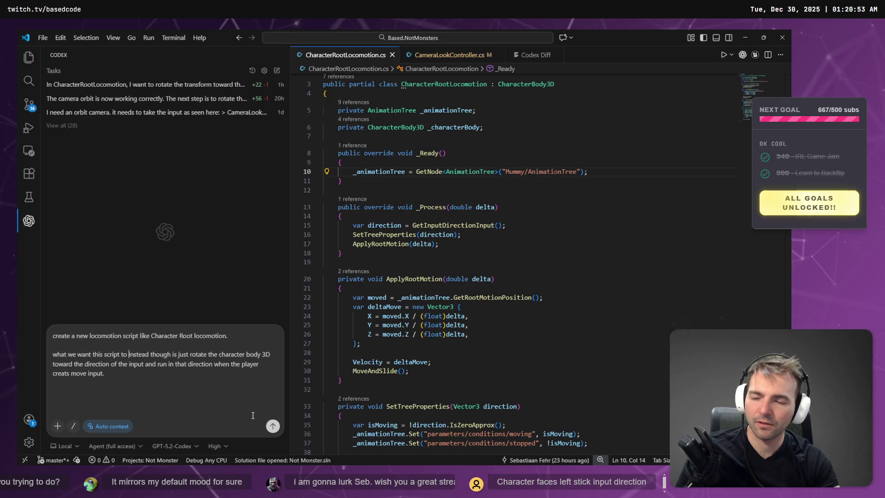
key("ctrl+z")
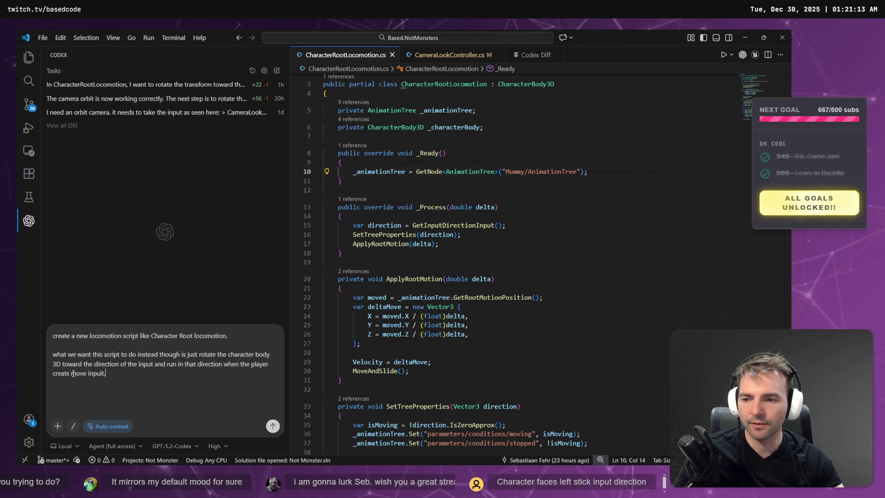
Step: Dictate left-input turning and running plus camera look unaffected by rotation; keep GPT-5.2-Codex
key("shift+Return")
key("shift+Return")
key("shift+Return")
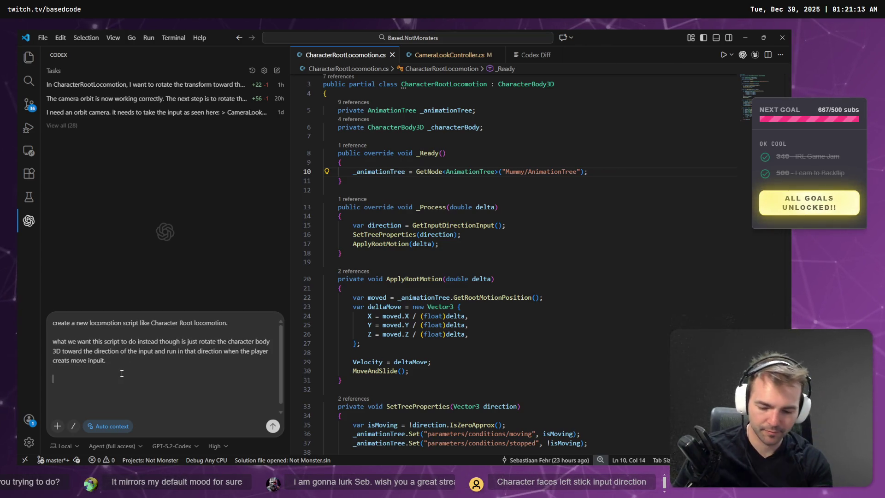
key("super+h")
type("if the player moves left,")
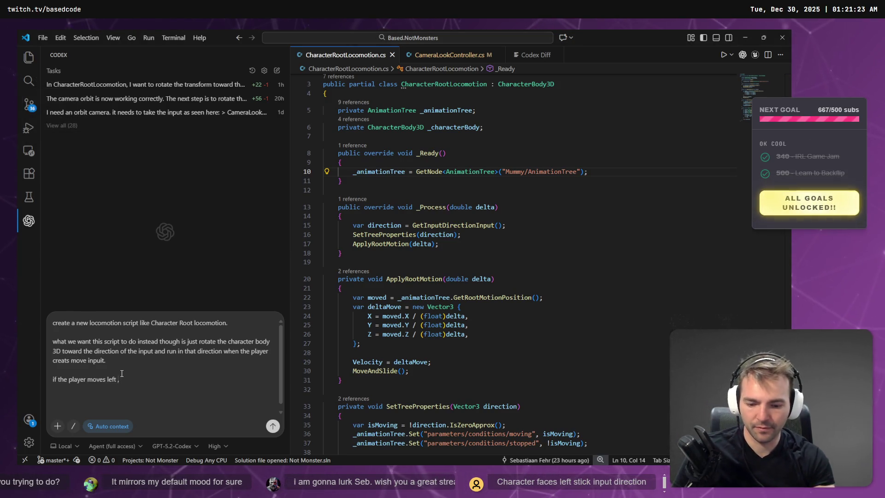
key("super+h")
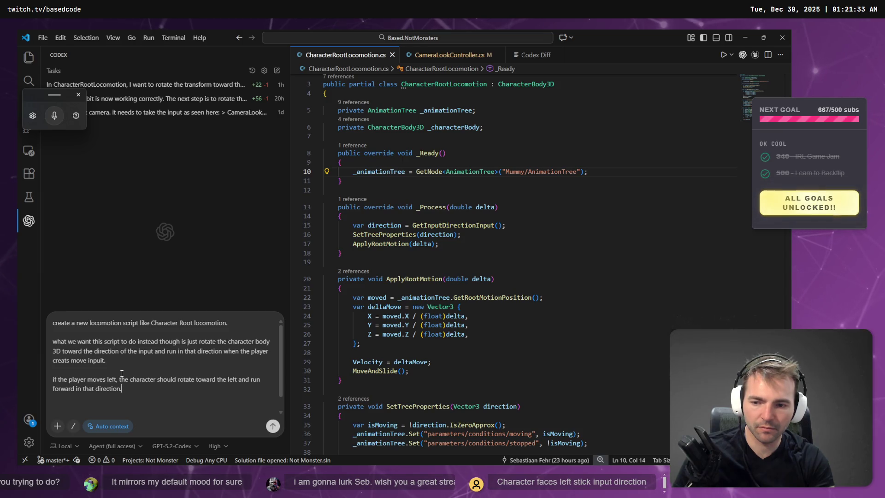
key("super+h")
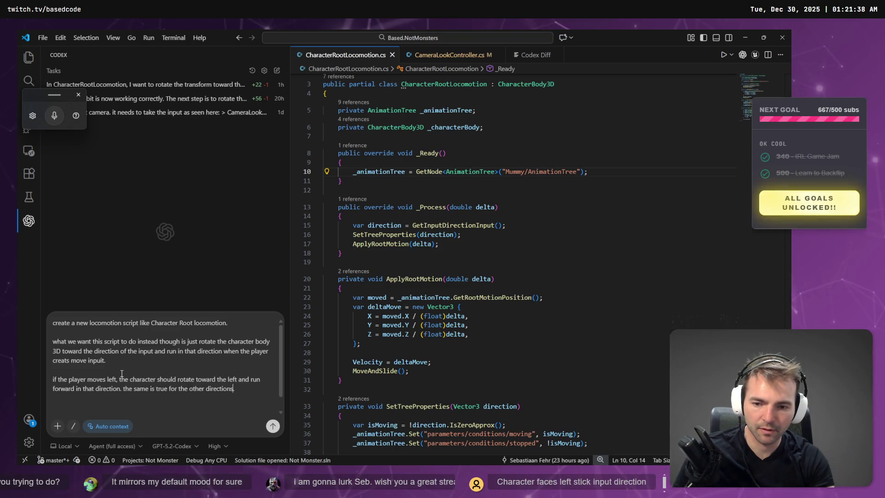
key("super+h")
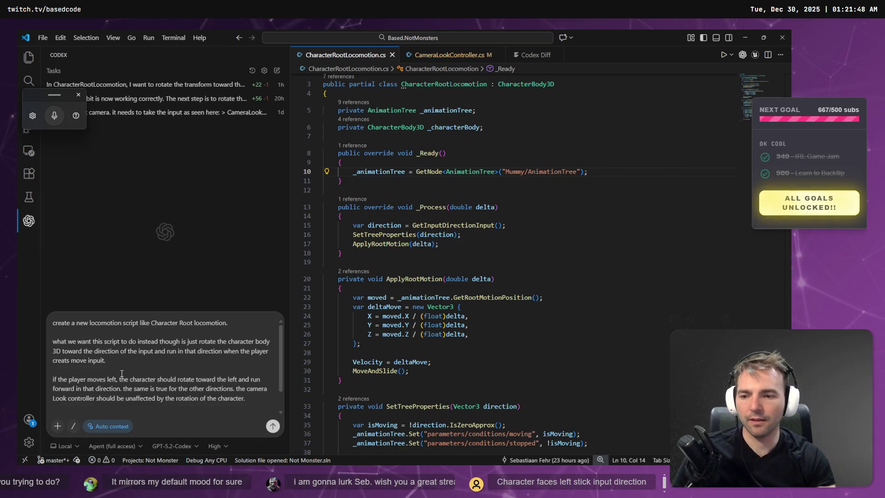
left_click(173, 446)
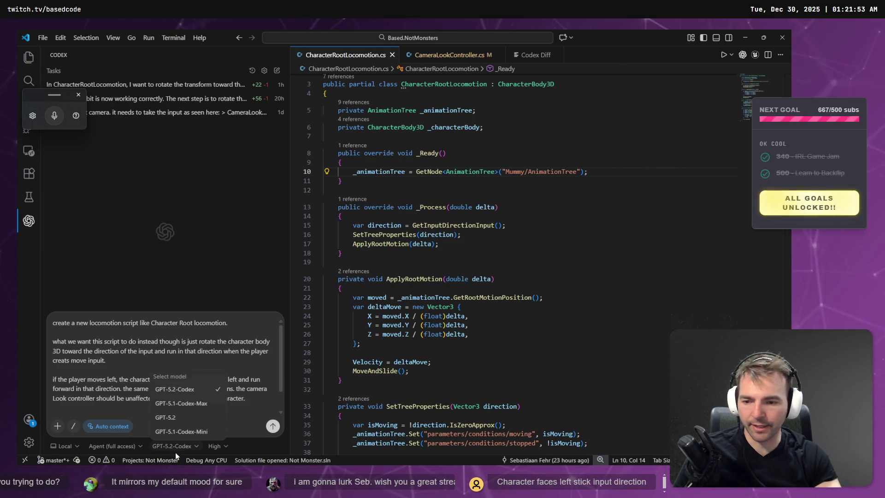
left_click(215, 396)
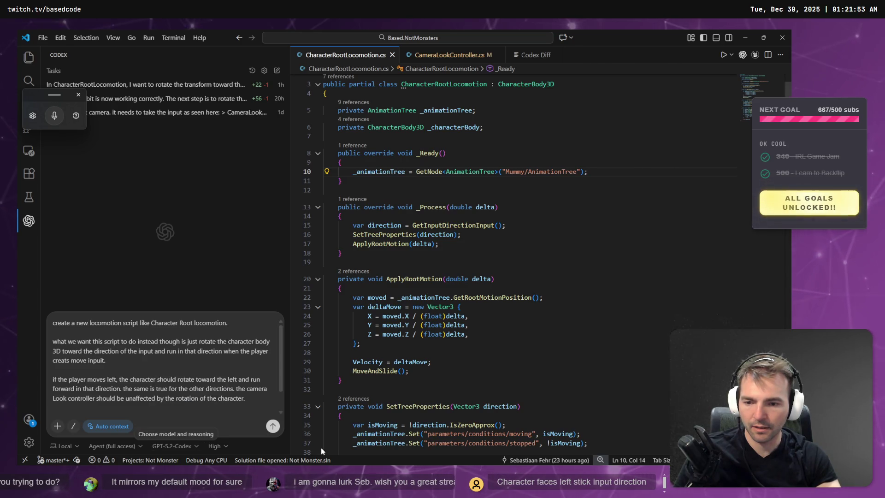
Step: Send the new-locomotion-script request to Codex and move to the File Explorer window
left_click(267, 424)
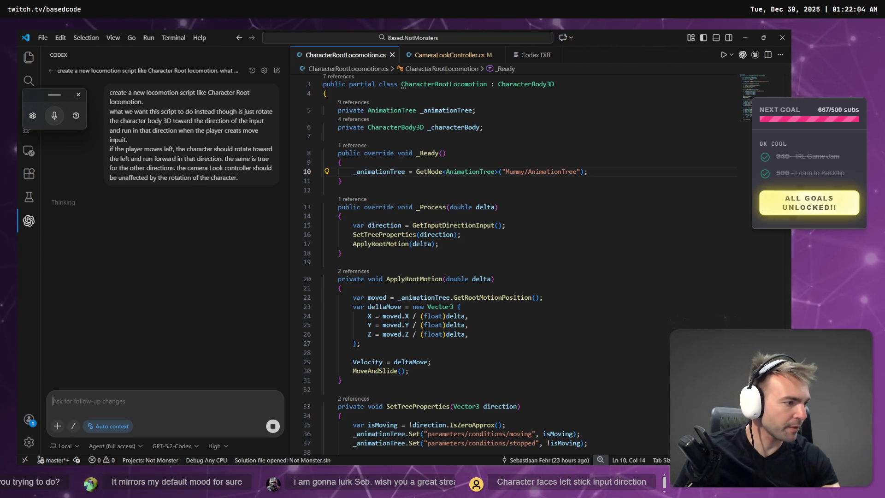
key("alt+Tab")
key("alt+Tab")
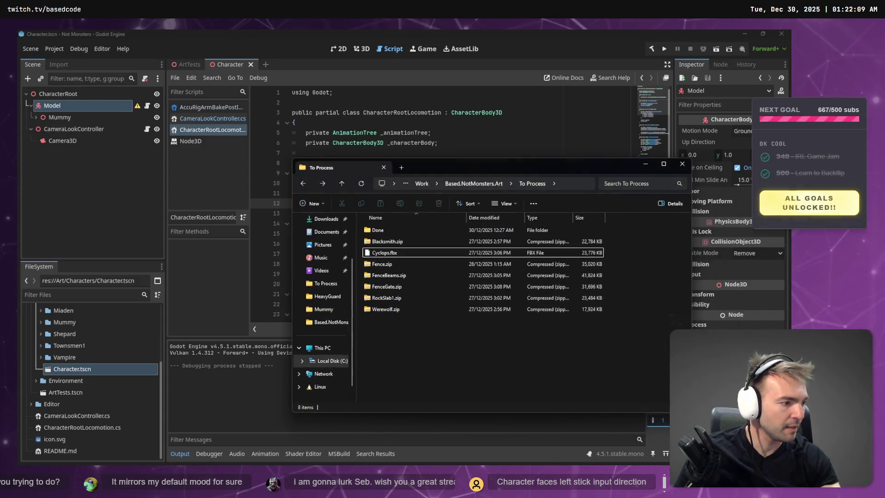
Step: Extract FenceBeams.zip and rename the long-named model file to FenceBeam.obj
left_click(401, 263)
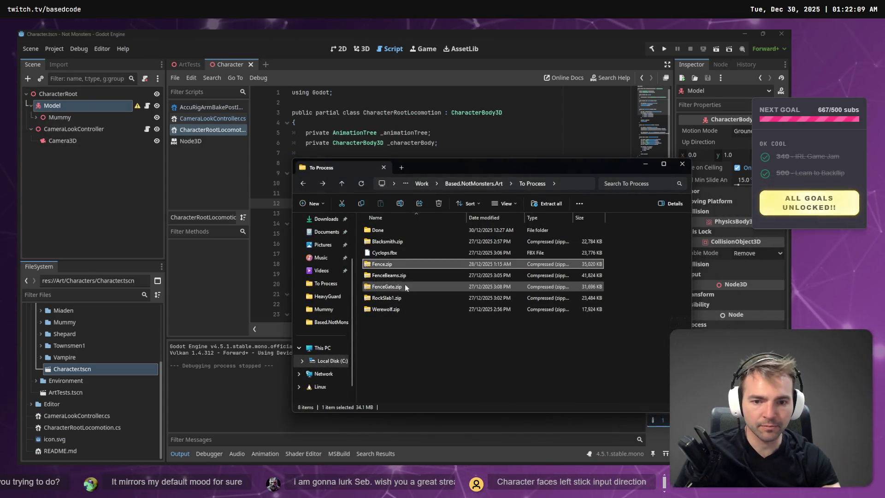
right_click(401, 276)
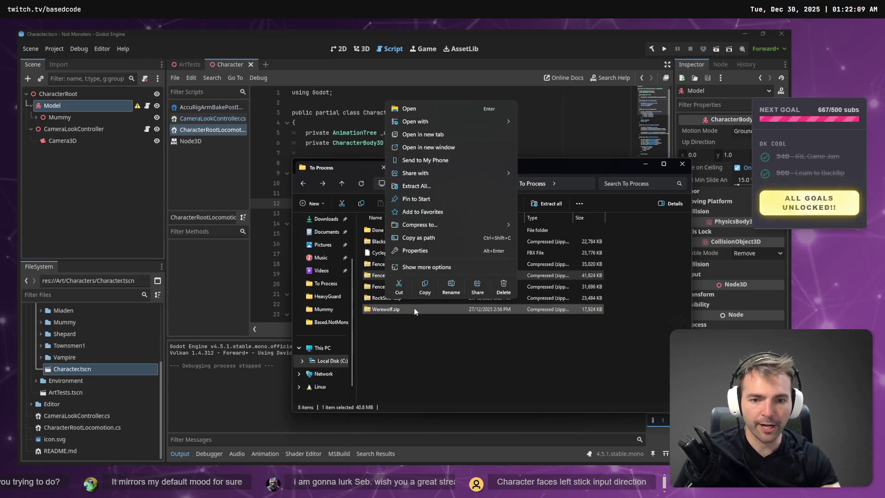
mouse_move(463, 228)
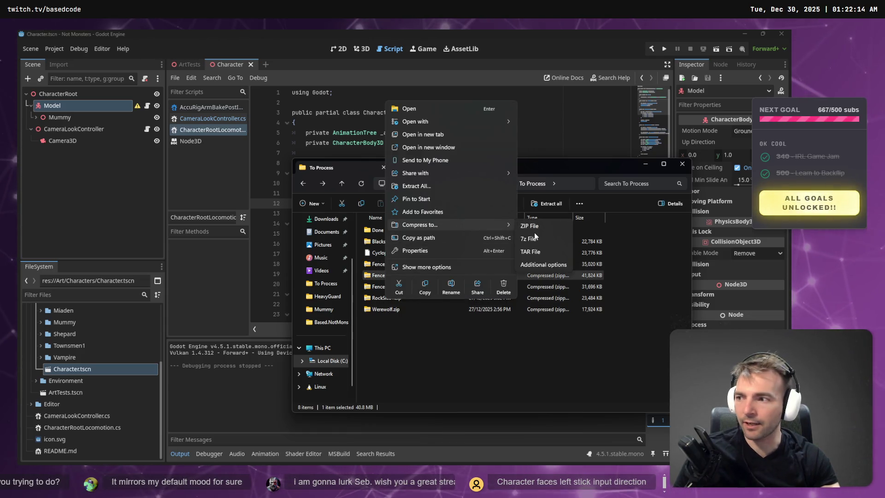
left_click(450, 186)
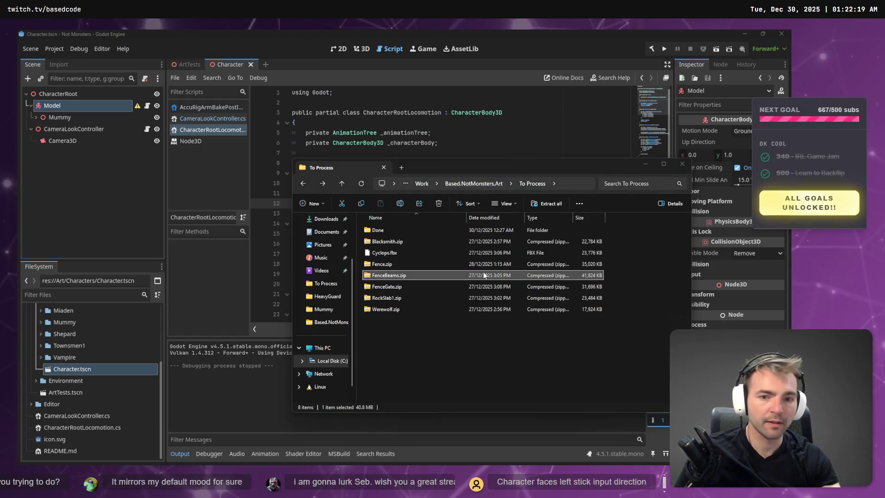
left_click(395, 251)
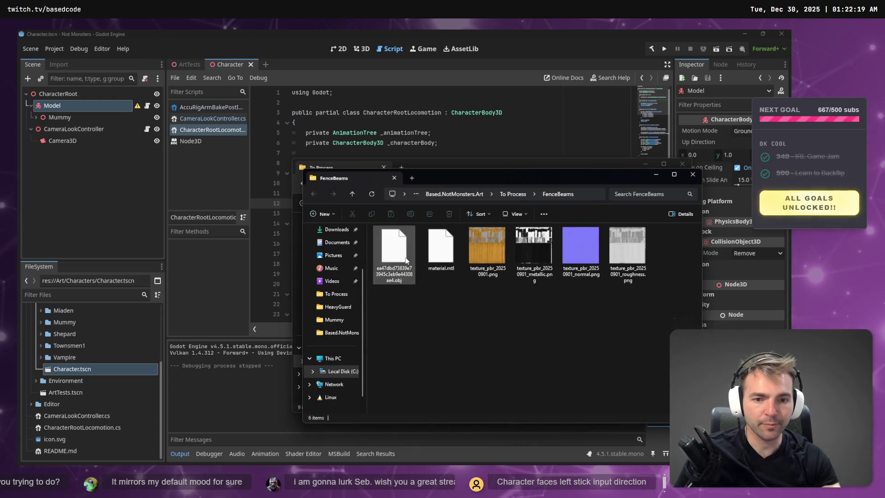
key("F2")
type("Fence")
type("Beam")
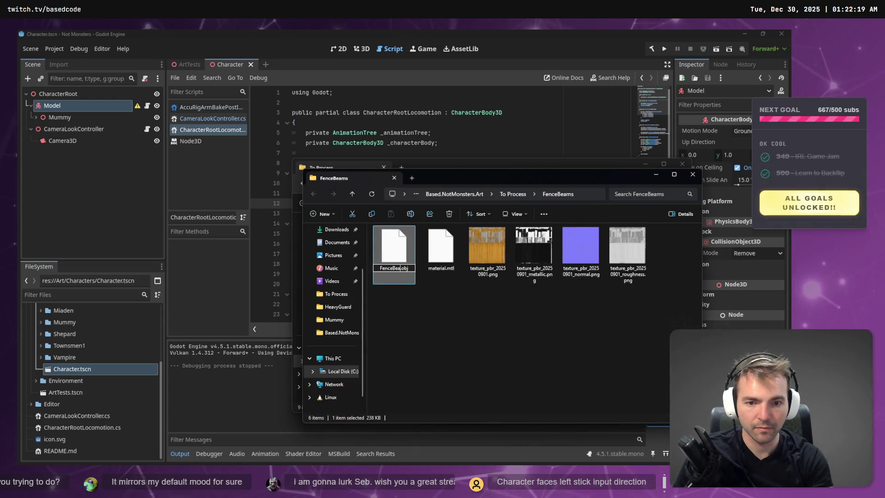
key("Return")
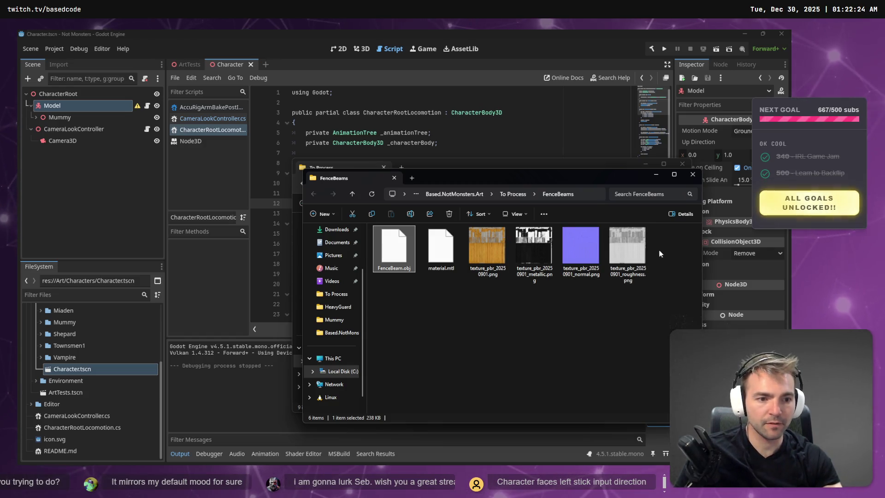
Step: Correct the model's name to FenceBeams.obj inside the extracted FenceBeams folder
left_click(513, 194)
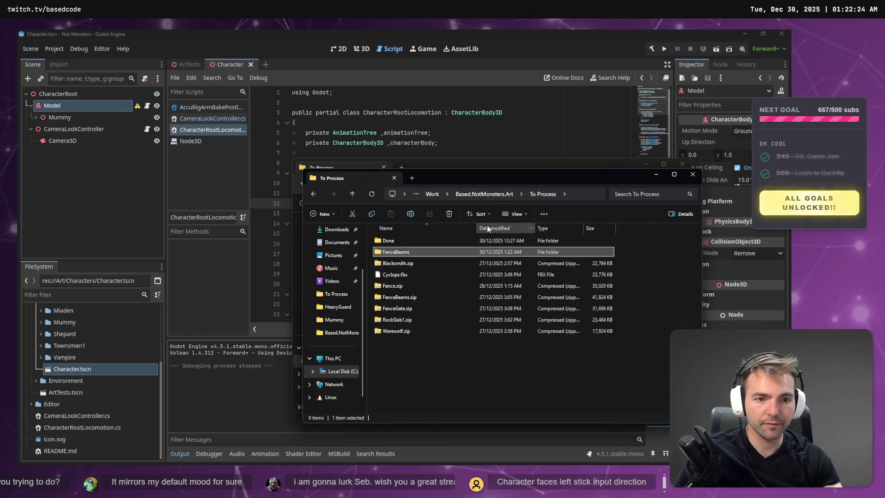
double_click(411, 251)
left_click(403, 270)
left_click(403, 270)
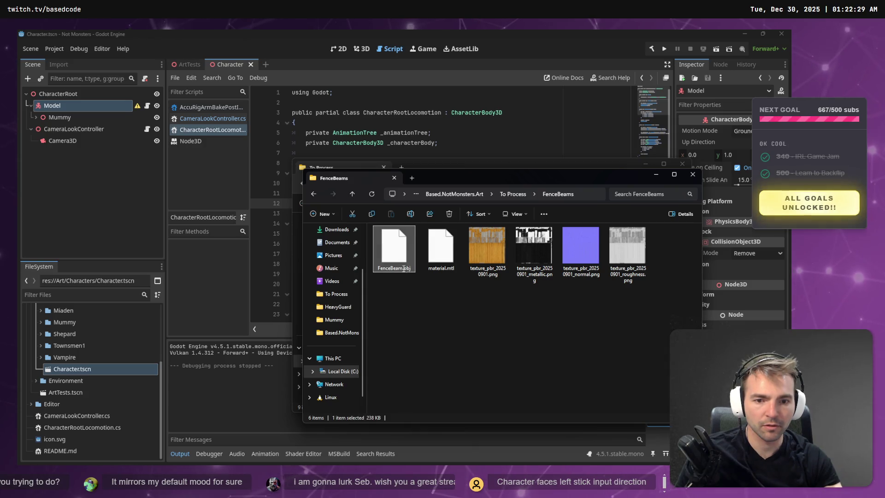
type("s")
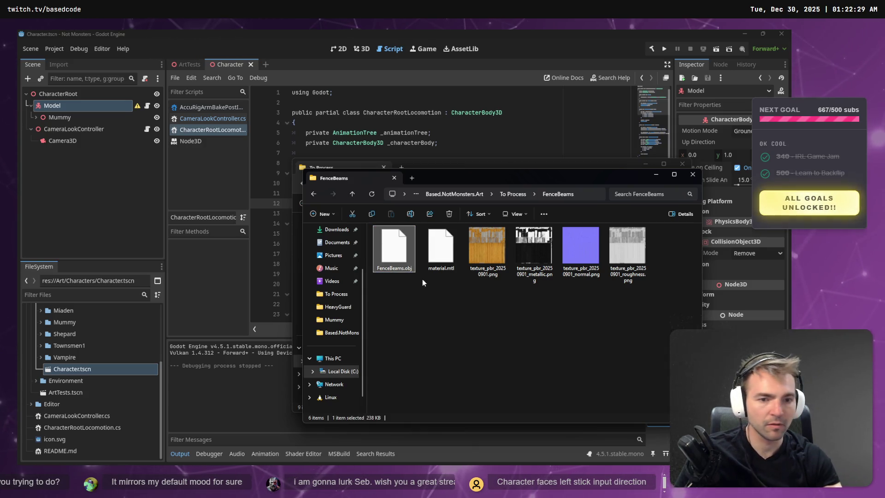
left_click(427, 304)
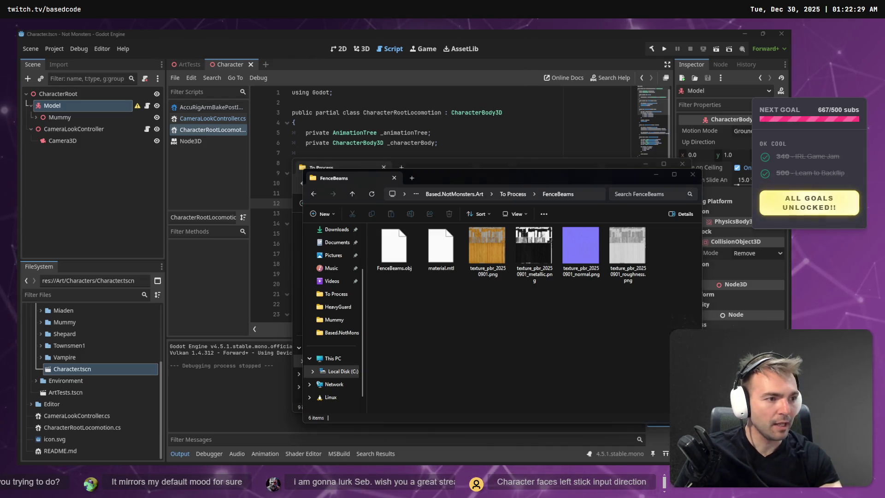
key("alt+Tab")
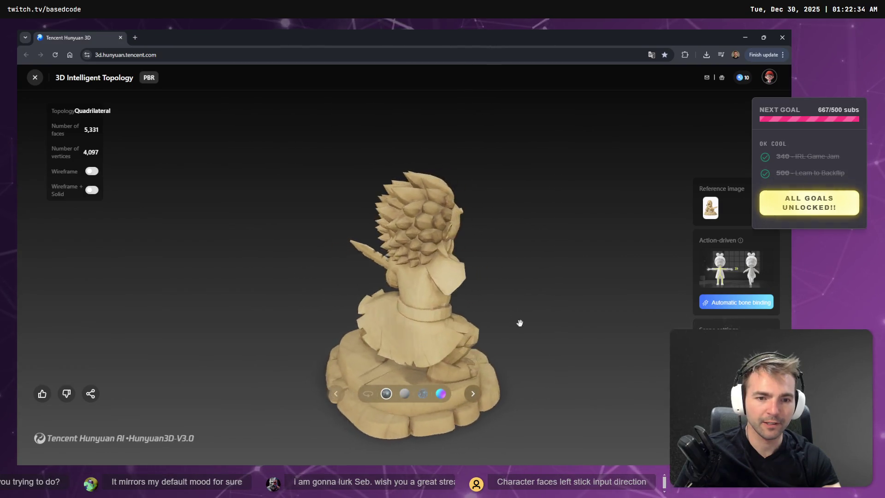
Step: Auto-rotate the statue and orbit it back to a front view, then stop rotation and leave
left_click(368, 393)
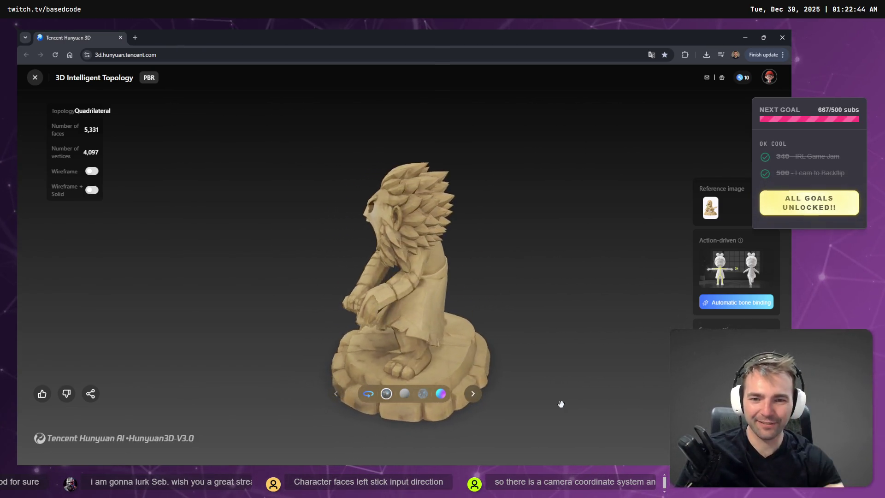
left_click_drag(559, 320, 457, 306)
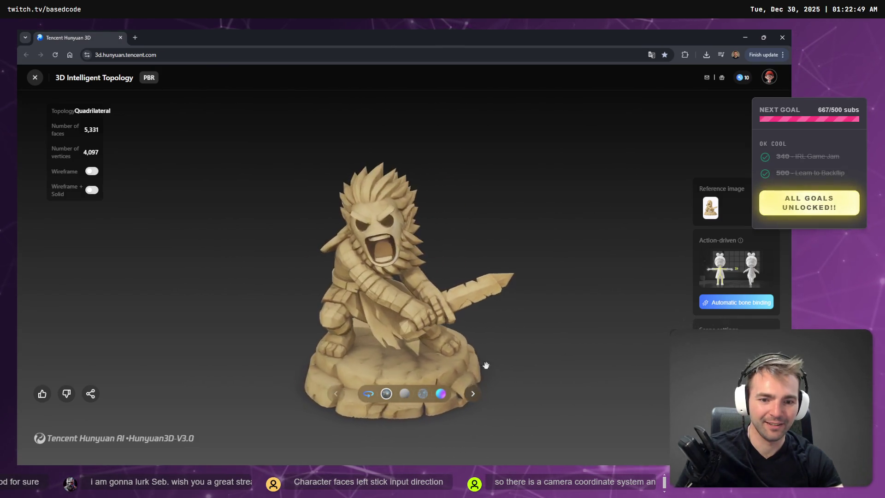
left_click(368, 393)
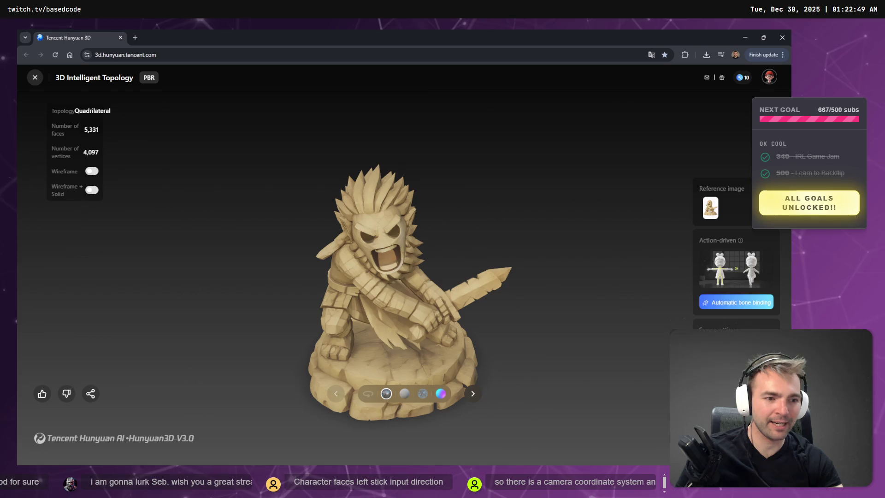
key("alt+Tab")
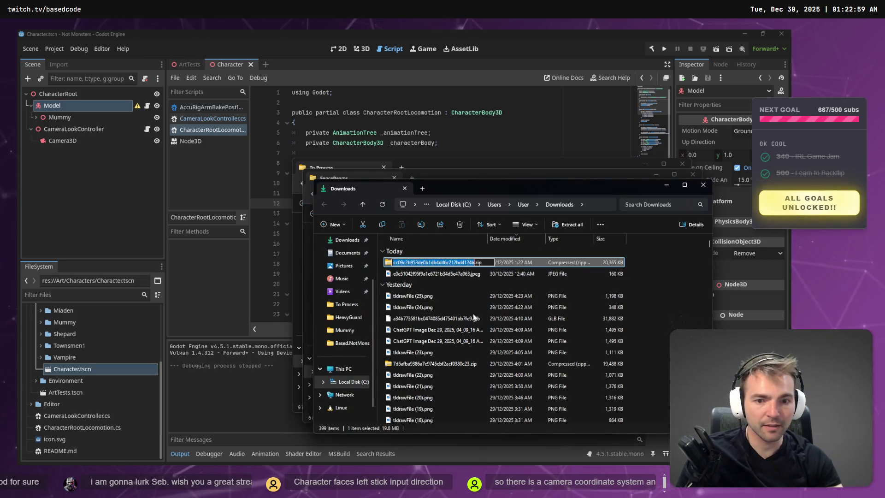
Step: Paste the downloaded statue zip into the Based.NotMonsters.Art > To Process folder
key("F2")
key("Escape")
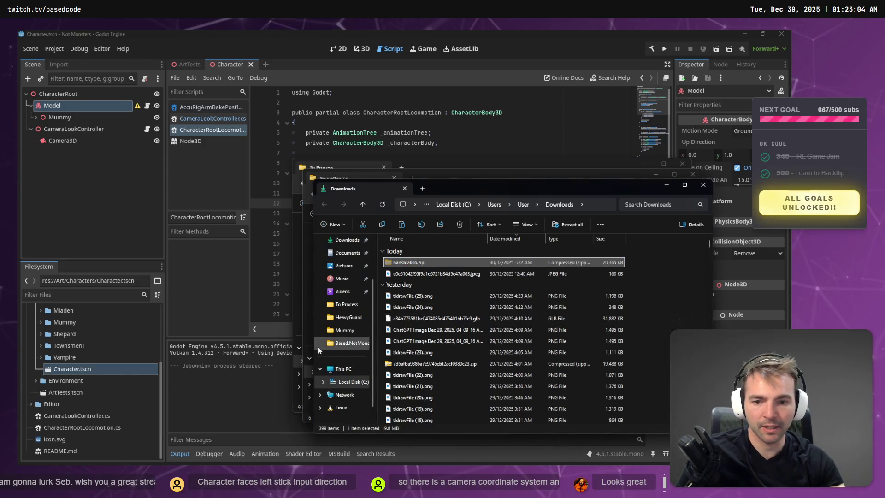
left_click(341, 345)
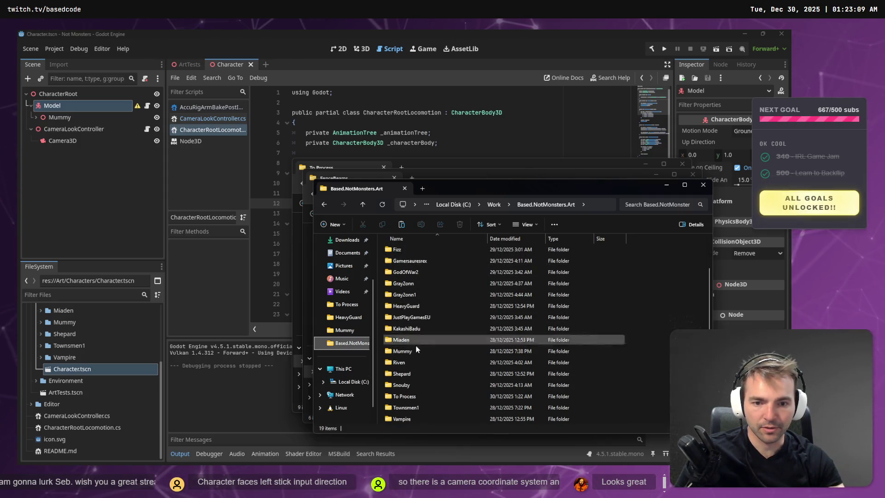
double_click(416, 398)
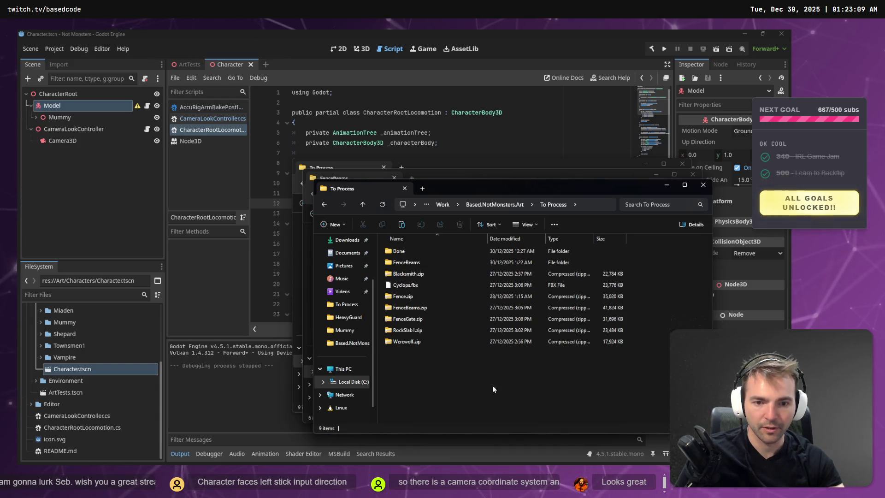
key("ctrl+v")
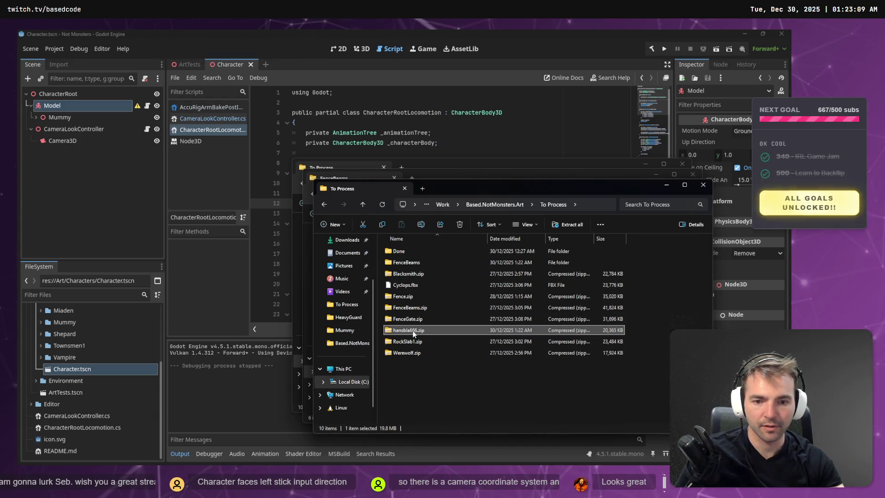
Step: Extract the statue zip in To Process and close the extra extracted-folder window
right_click(413, 330)
mouse_move(504, 178)
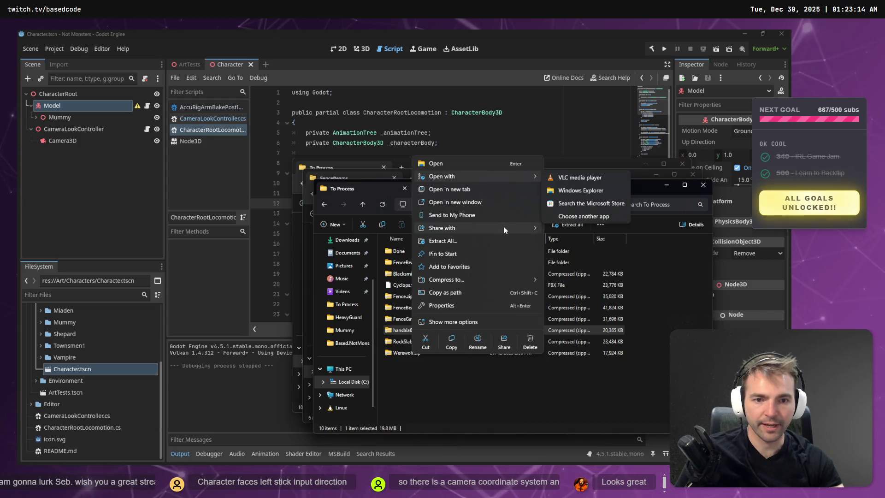
left_click(484, 240)
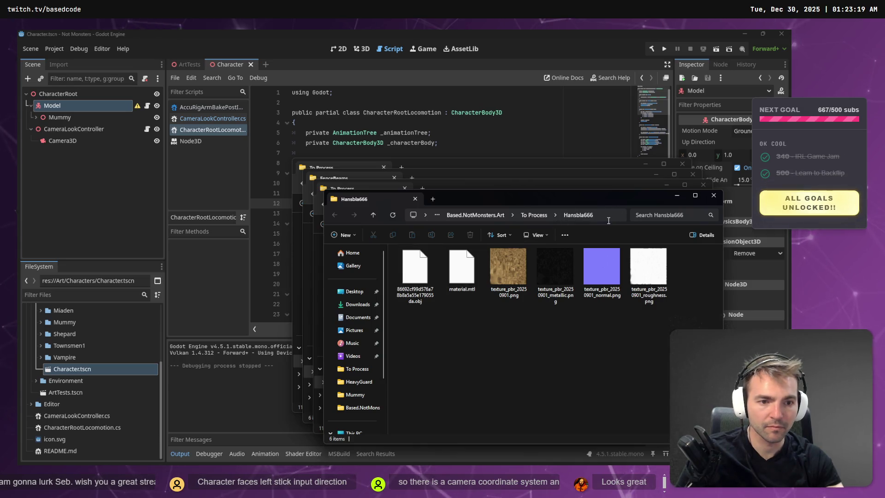
left_click(609, 221)
key("ctrl+w")
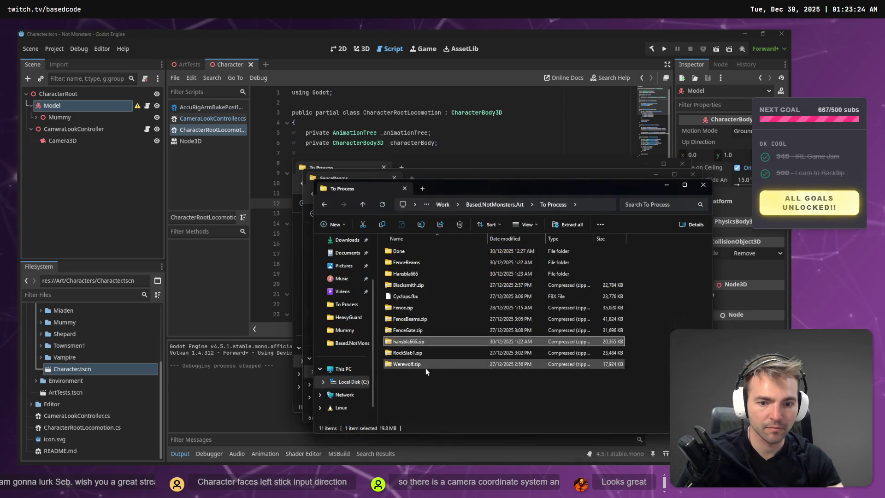
Step: Open the extracted statue folder to check its OBJ model and PBR textures
double_click(427, 274)
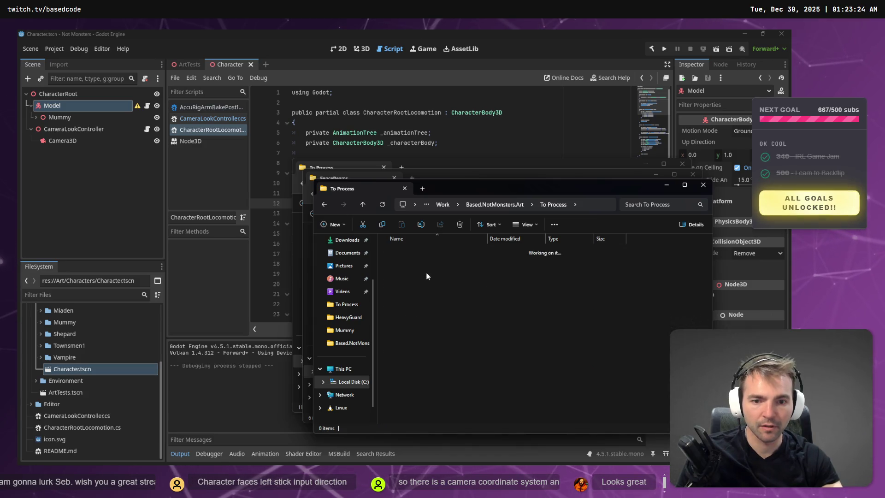
left_click(414, 271)
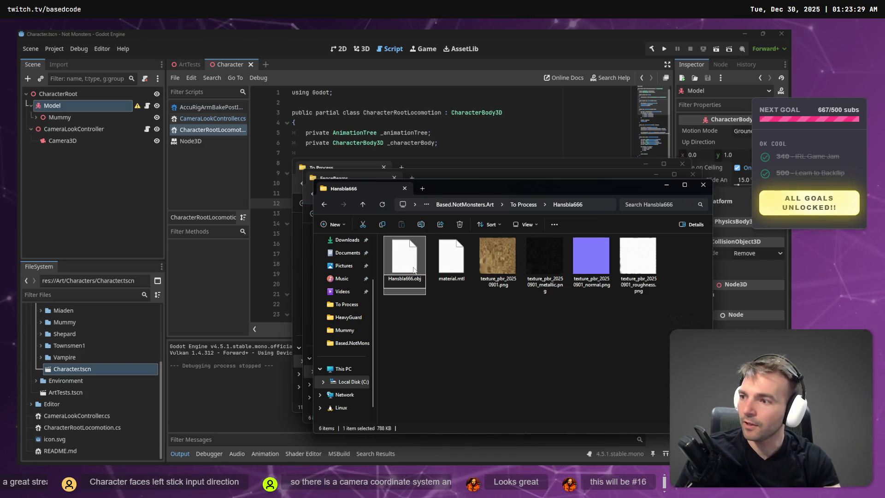
left_click(421, 291)
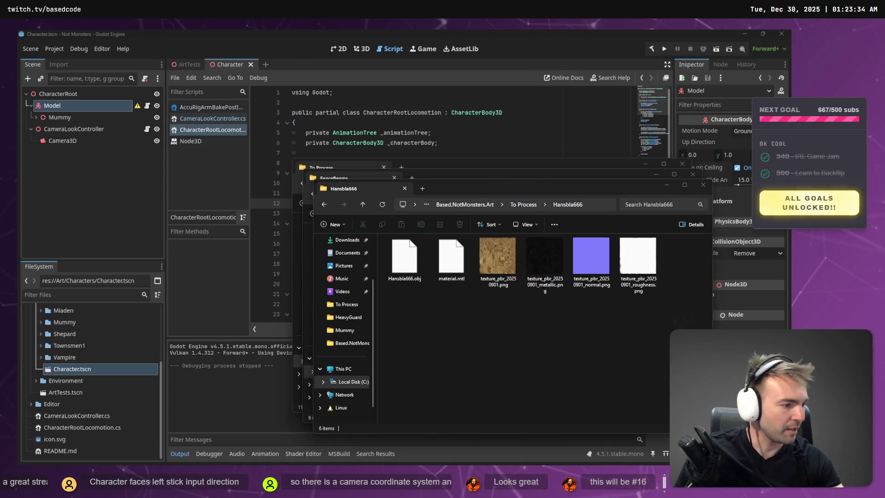
key("super+Tab")
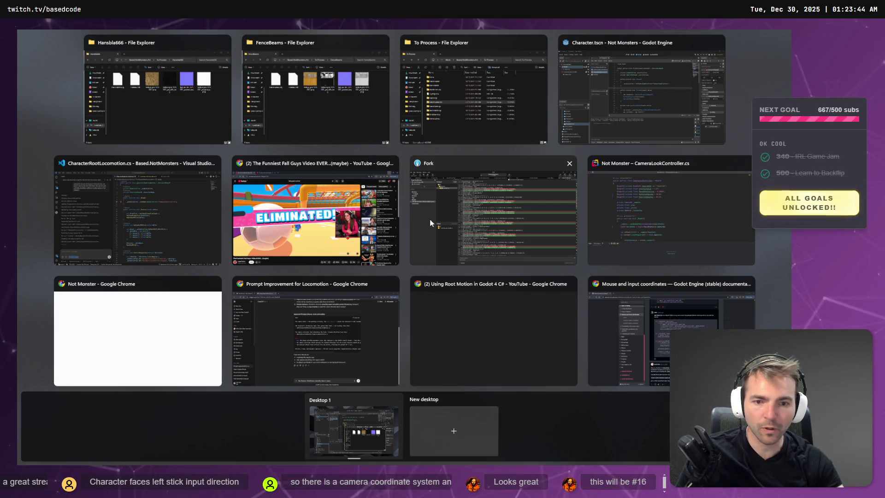
Step: Duplicate the #15 label below its statue and change it to '#16 - ' plus the owner's name
left_click(222, 320)
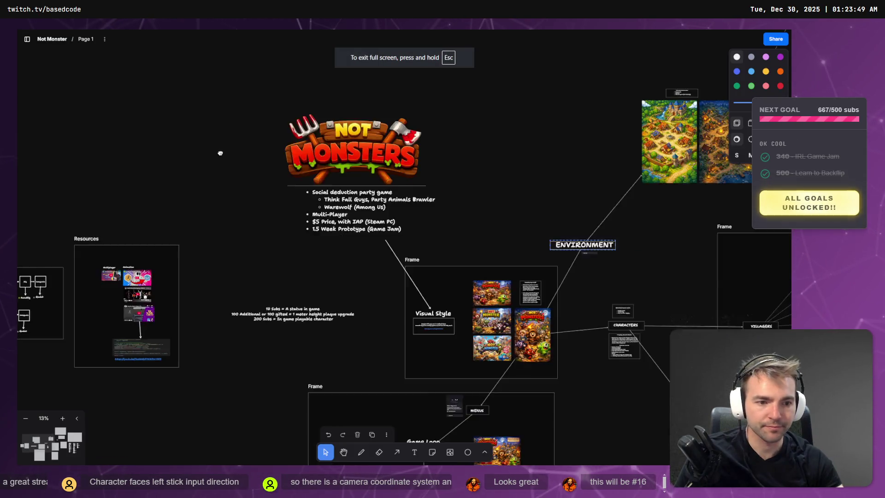
scroll(452, 274, "down", 3)
scroll(543, 302, "up", 10)
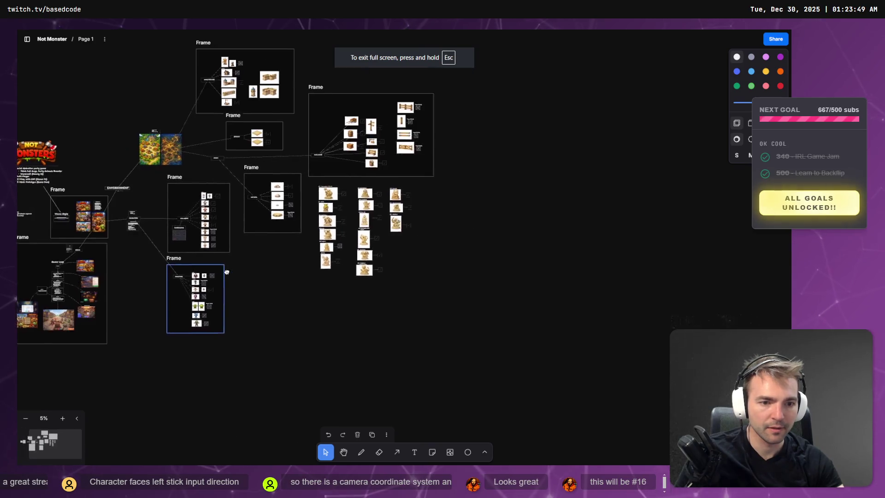
scroll(457, 212, "up", 3)
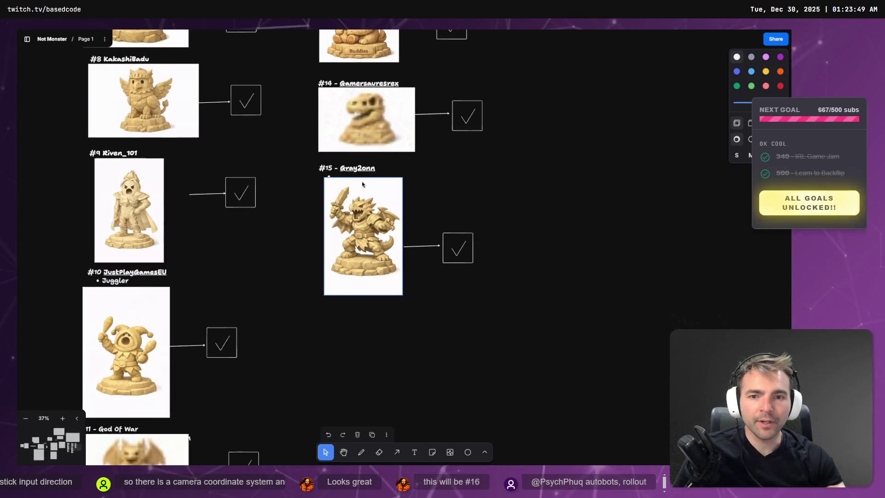
key("ctrl+v")
left_click_drag(349, 324, 333, 311)
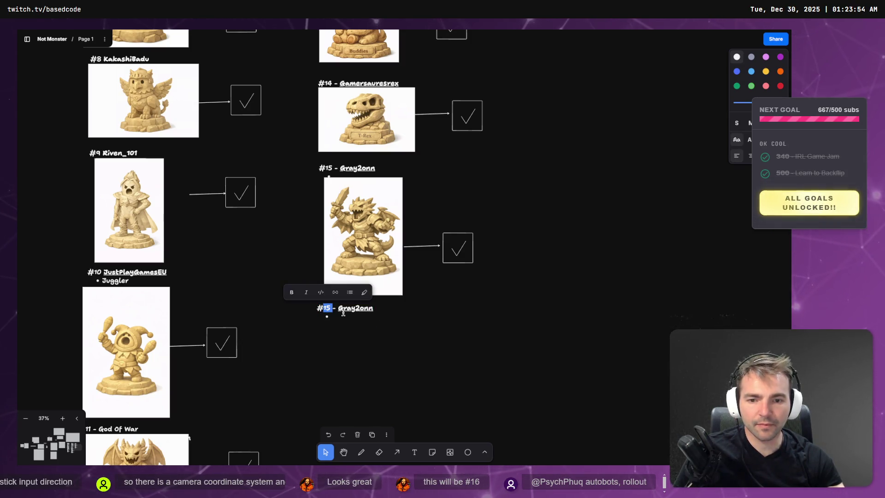
type("16 - ")
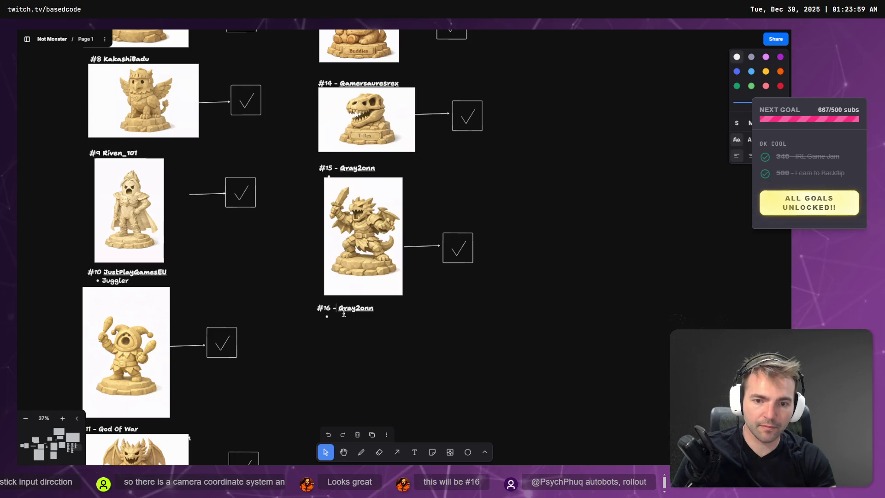
type("Hansb")
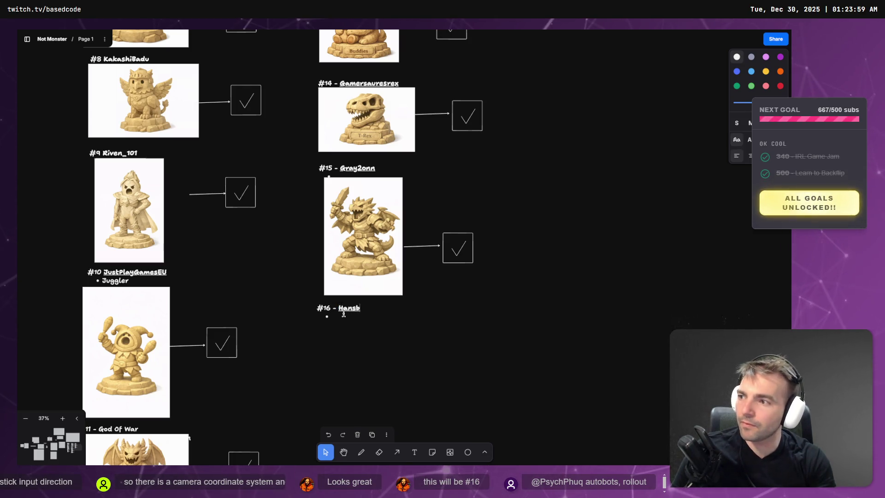
key("super+v")
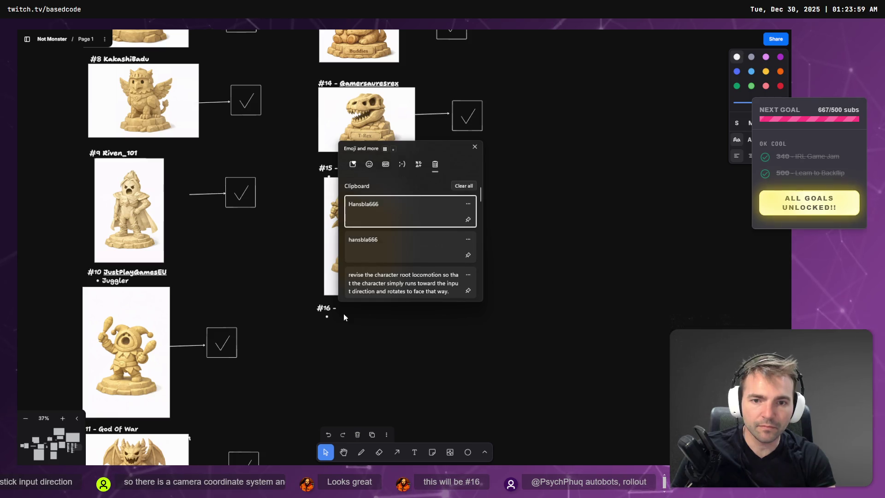
key("Return")
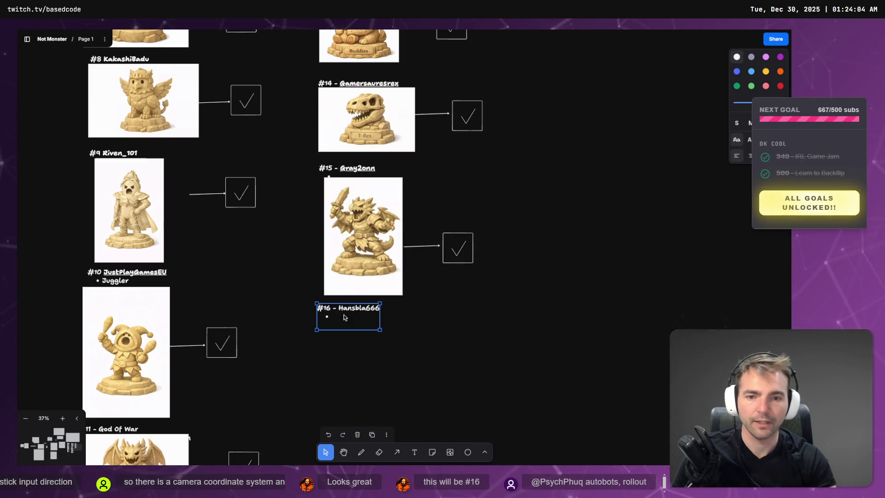
left_click(356, 342)
Step: Try dropping the downloaded statue preview image onto the board, then undo it
key("super+e")
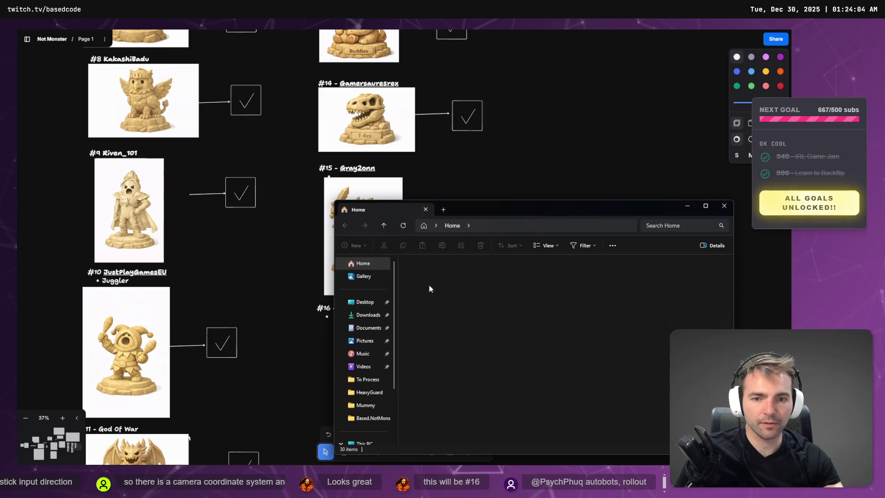
left_click(364, 315)
double_click(440, 284)
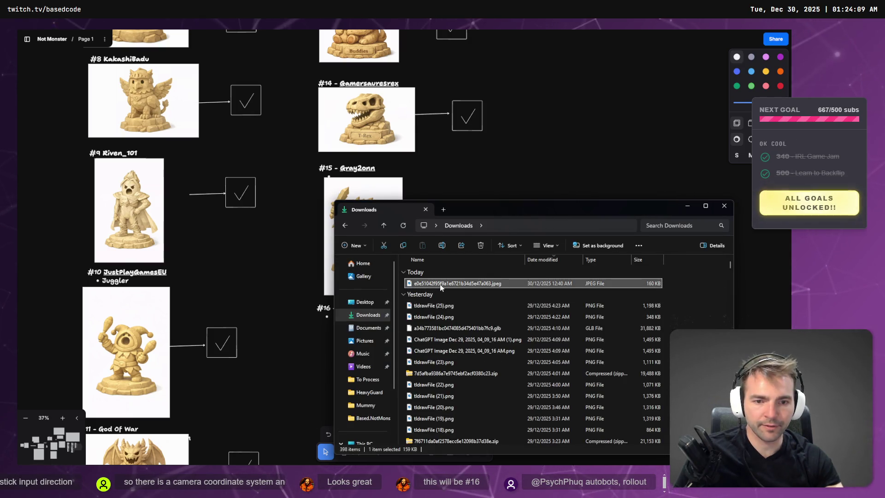
key("Escape")
mouse_move(458, 286)
left_mouse_down()
mouse_move(323, 332)
mouse_move(329, 351)
left_mouse_up()
key("ctrl+z")
key("alt+Tab")
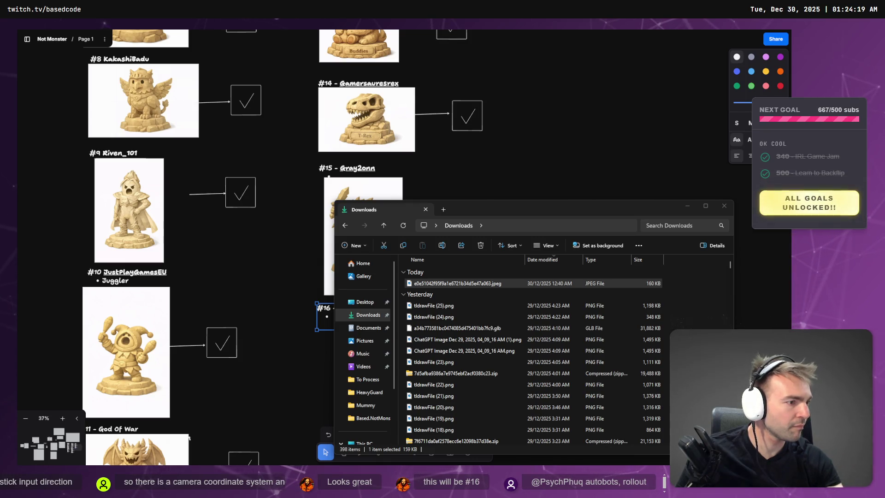
key("alt+Tab")
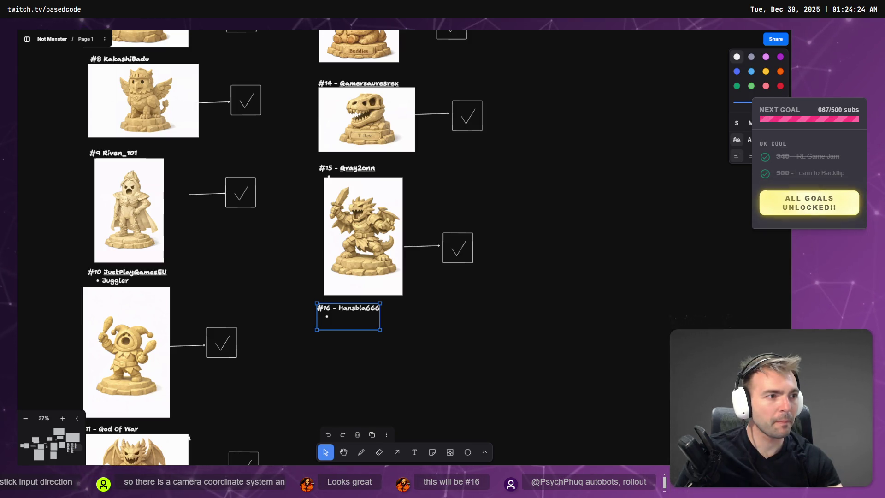
key("alt+Tab")
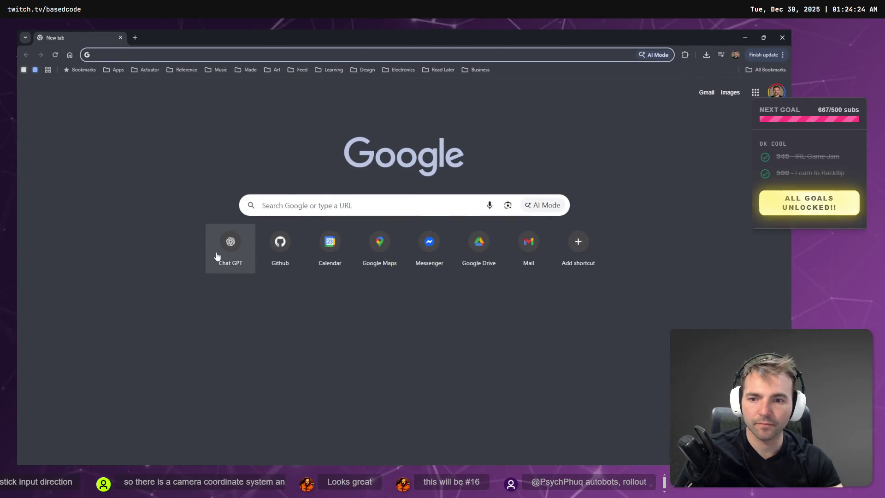
Step: Open the Art (Statues 2) chat in the Not Monsters project, clear the draft, and open the generated image's menu
left_click(225, 254)
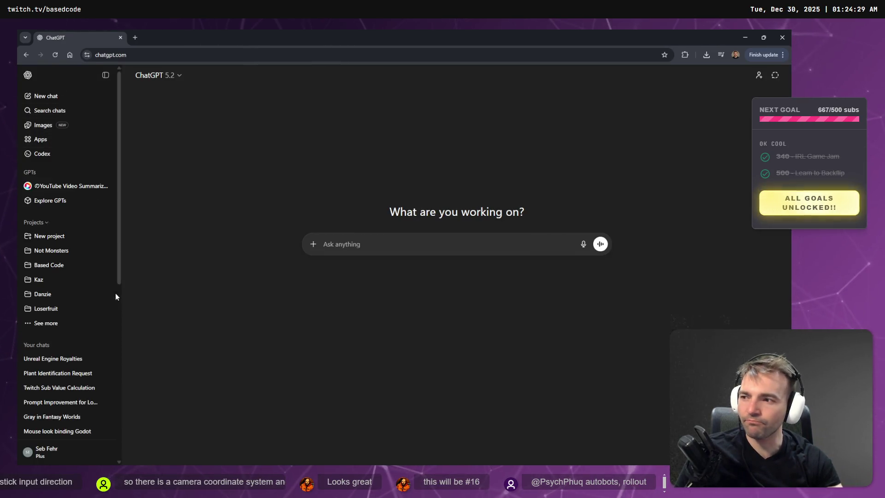
left_click(58, 377)
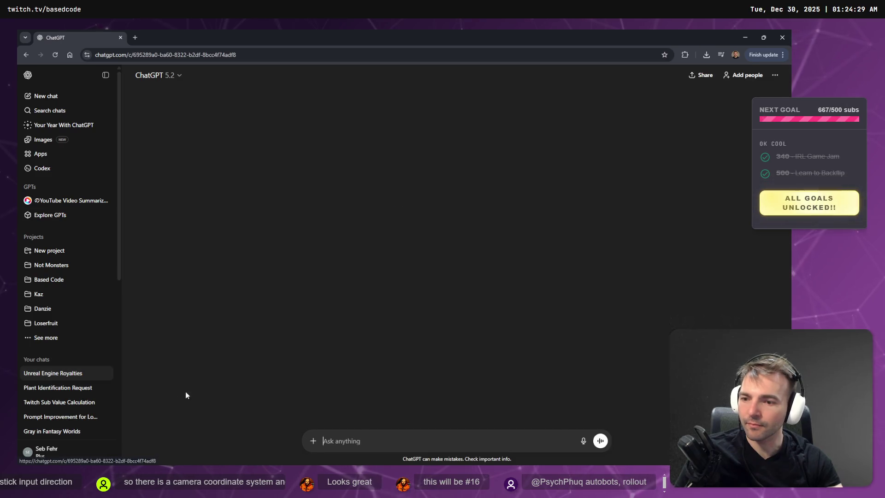
left_click(50, 401)
left_click(58, 265)
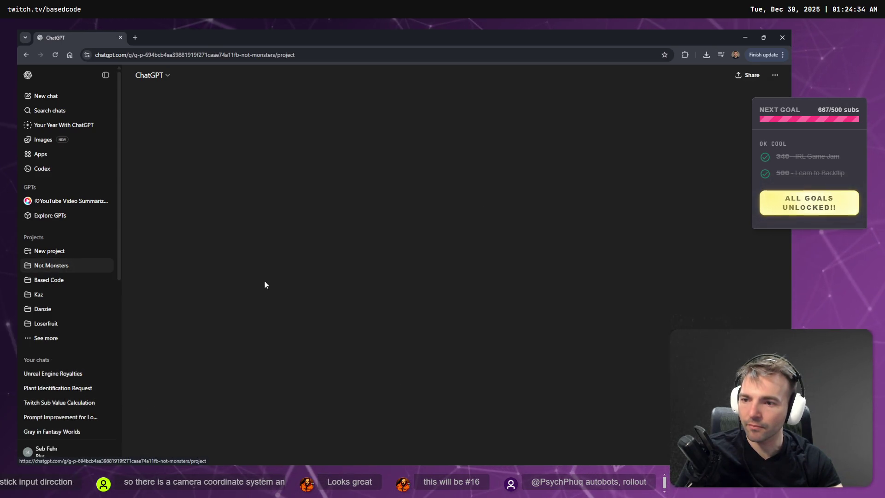
left_click(378, 189)
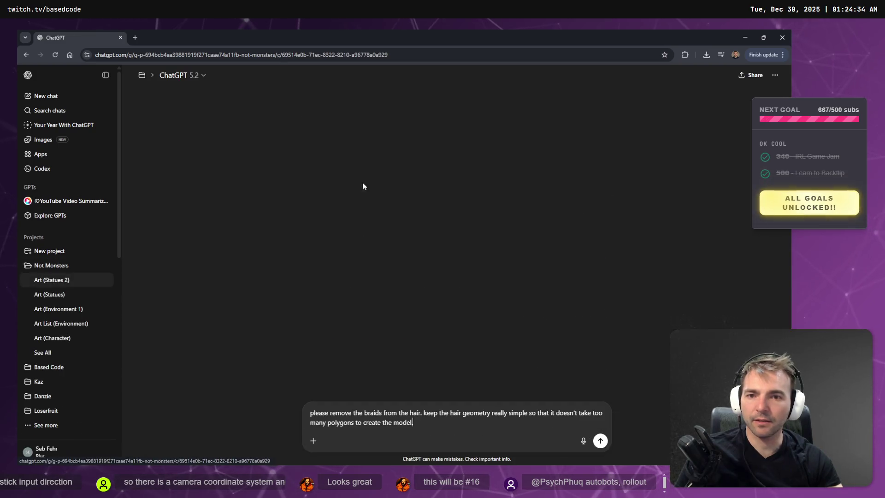
key("ctrl+a")
key("BackSpace")
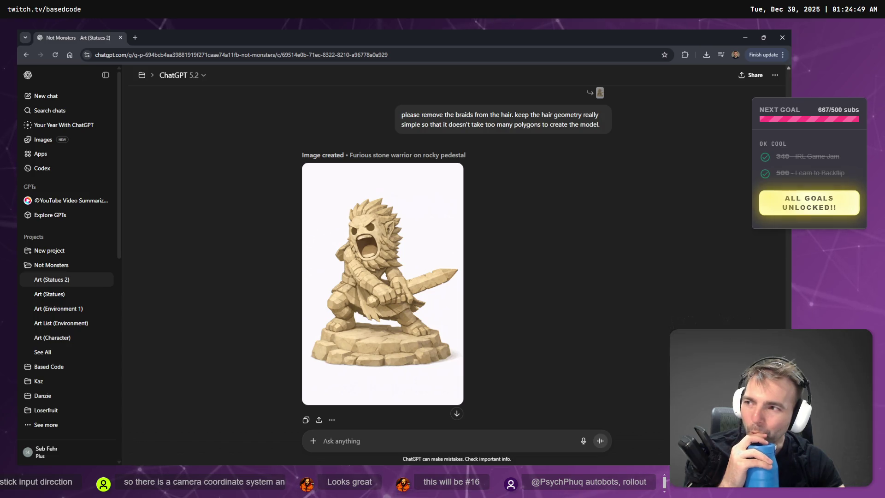
right_click(428, 267)
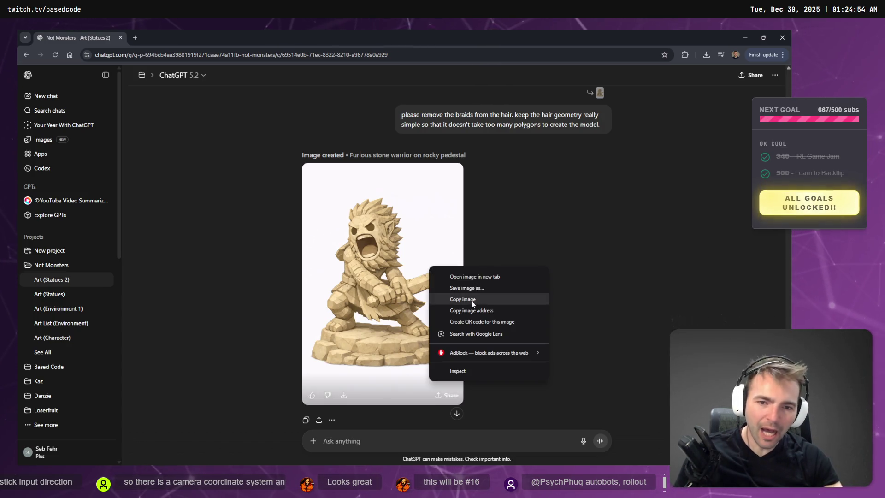
Step: Paste the copied stone warrior image under the #16 label, shrunk to match the other statues
left_click(461, 299)
left_click(745, 38)
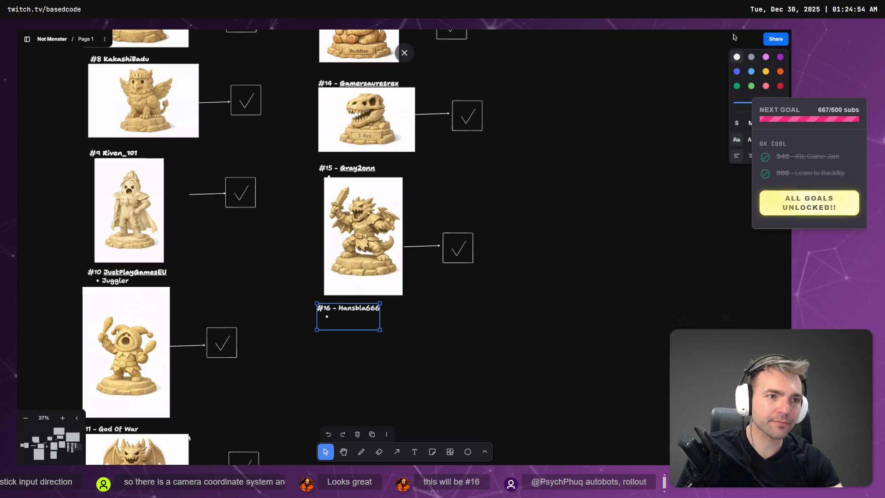
key("ctrl+v")
mouse_move(436, 325)
left_mouse_down()
mouse_move(394, 460)
mouse_move(410, 482)
left_mouse_up()
scroll(446, 319, "down", 3)
left_click_drag(433, 367, 391, 302)
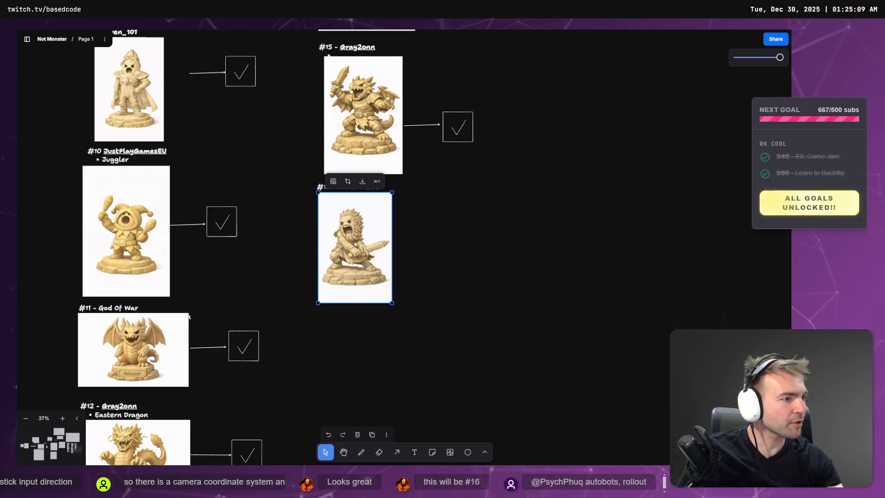
key("alt+Tab")
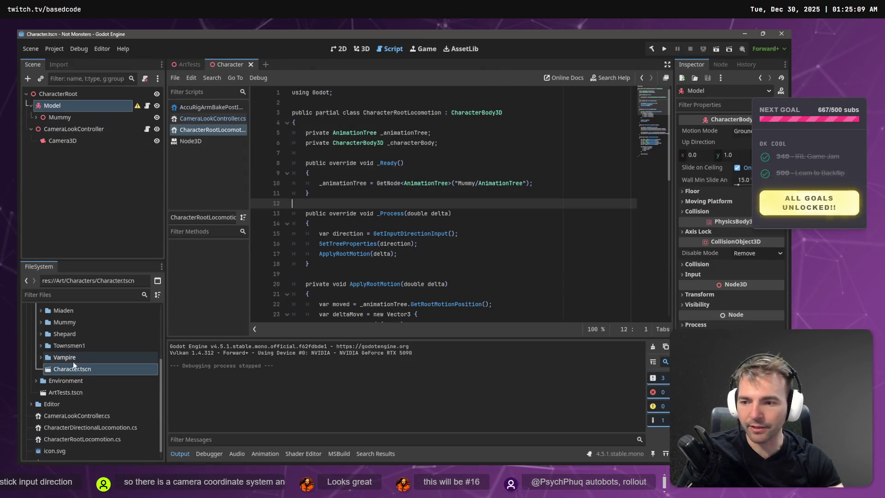
Step: Expand Environment > Statues in Godot's FileSystem dock
scroll(72, 362, "up", 4)
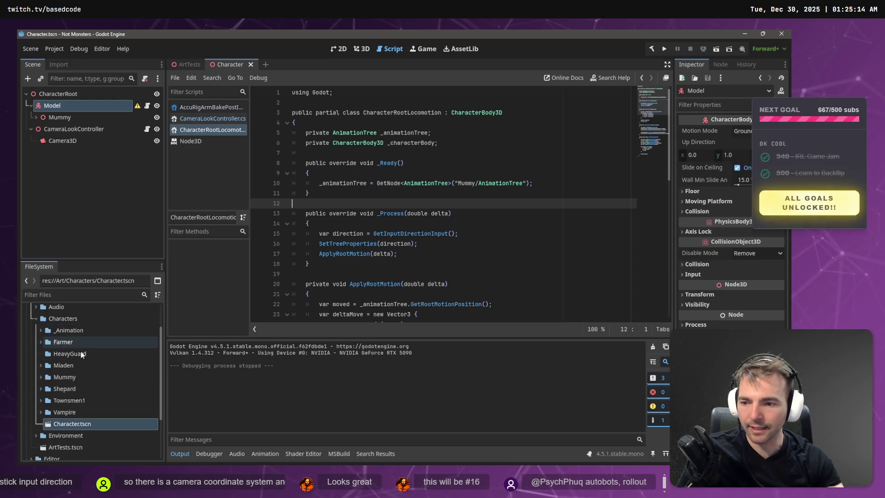
scroll(74, 360, "down", 4)
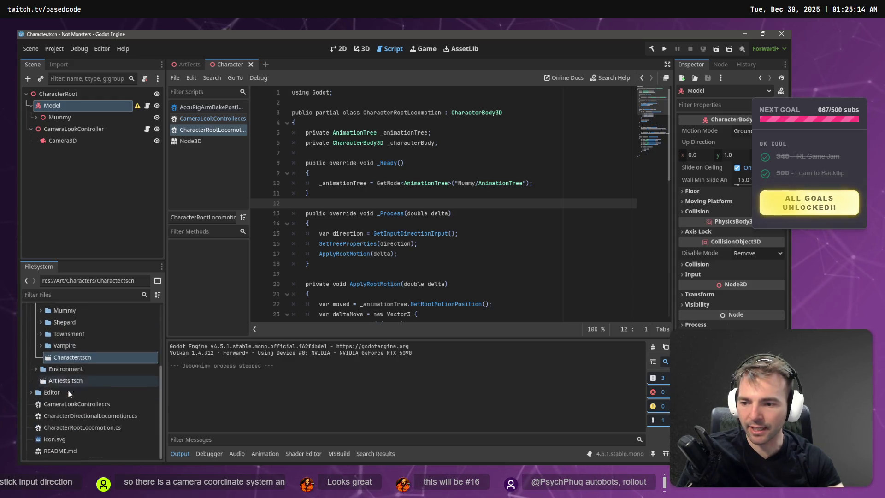
left_click(39, 369)
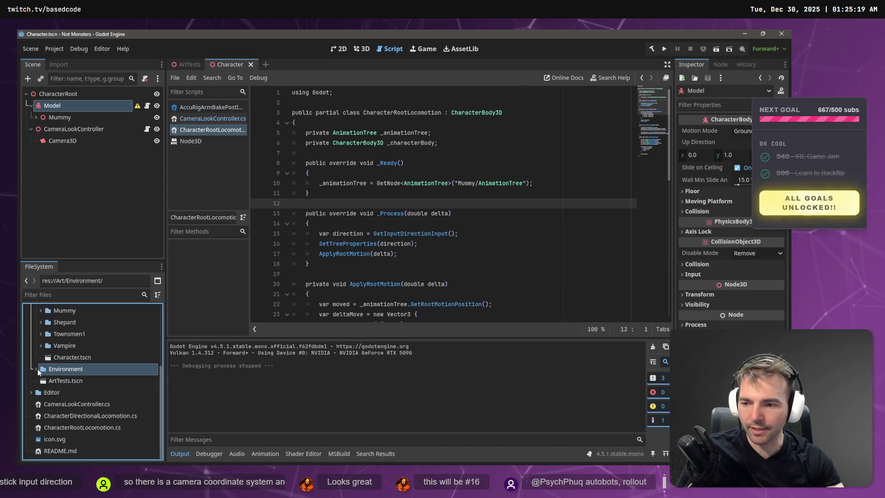
left_click(37, 368)
scroll(43, 372, "down", 3)
left_click(42, 374)
left_click(41, 374)
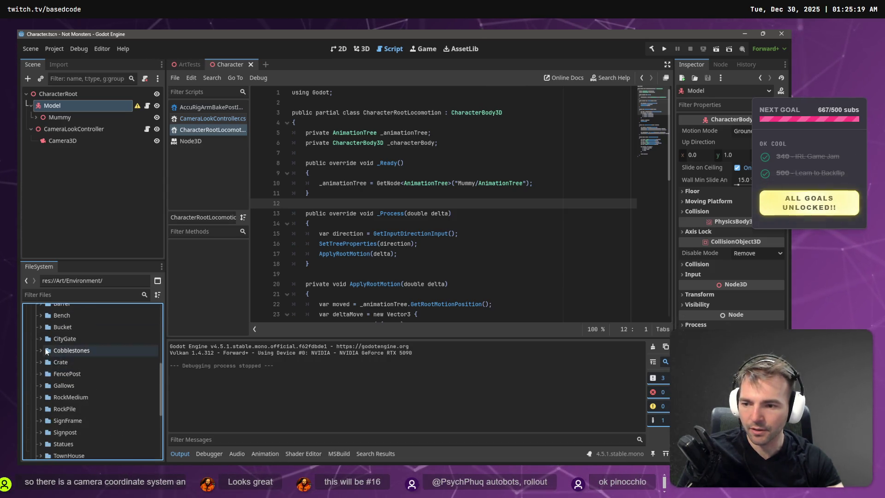
scroll(40, 392, "down", 3)
left_click(40, 386)
scroll(70, 392, "down", 3)
left_click(45, 432)
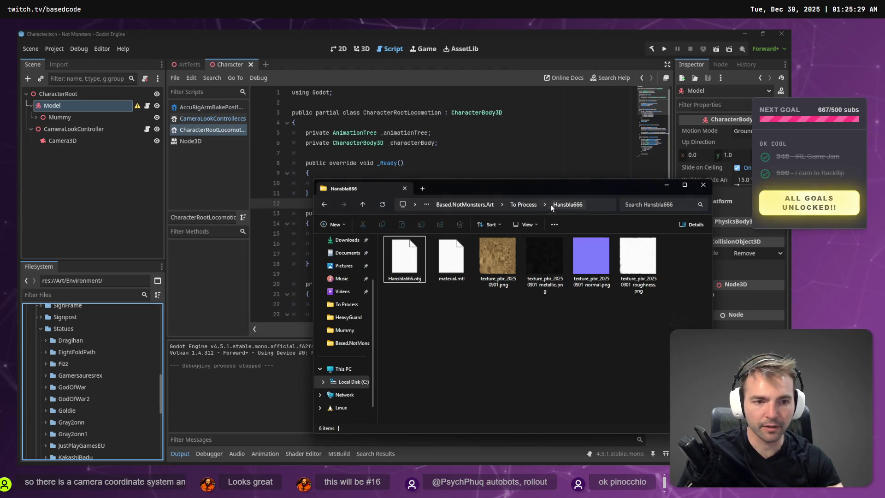
Step: Bring the new statue's folder from To Process into the project's Statues folder
left_click(524, 204)
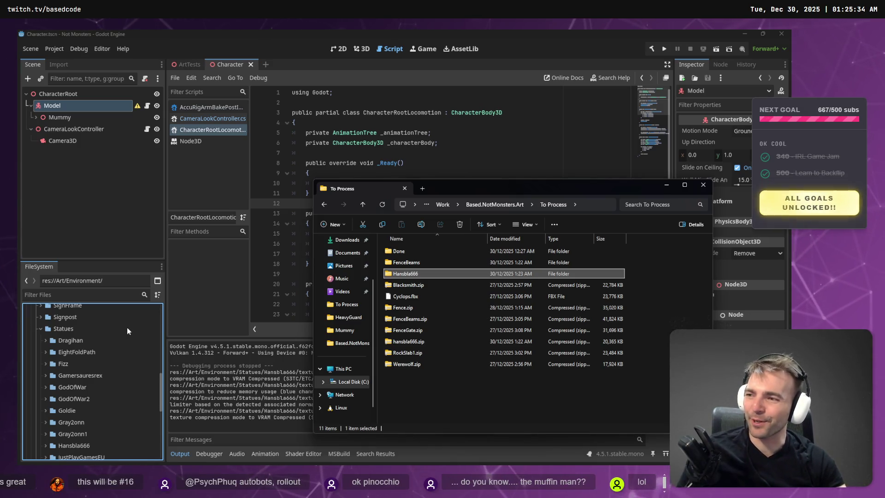
left_click(478, 388)
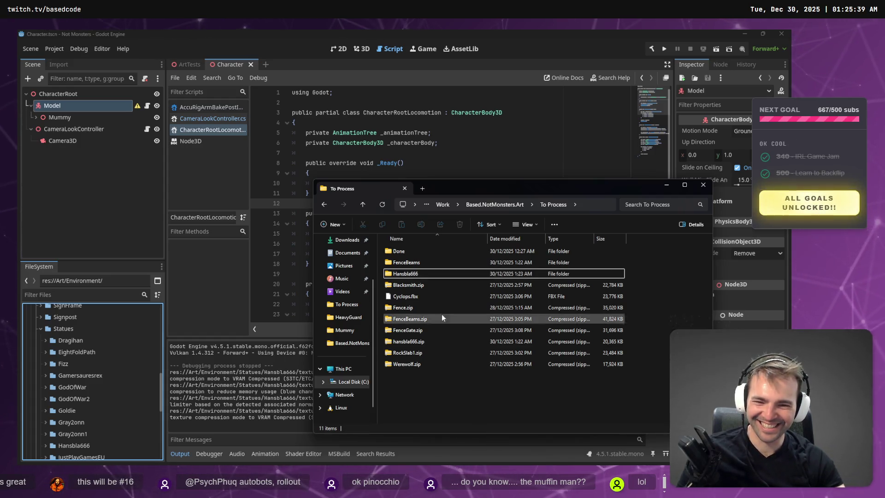
double_click(438, 274)
key("alt+Tab")
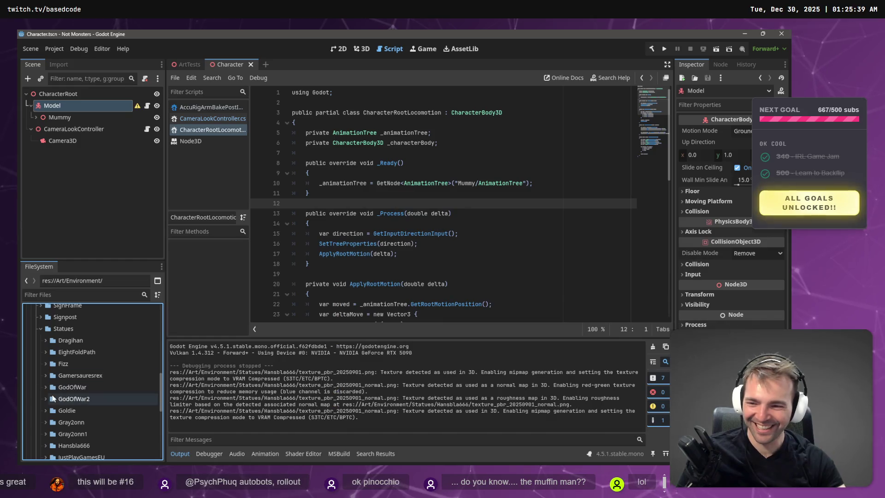
Step: In the ArtTests 3D view, drag the new statue's OBJ model in beside the other statues
left_click(184, 64)
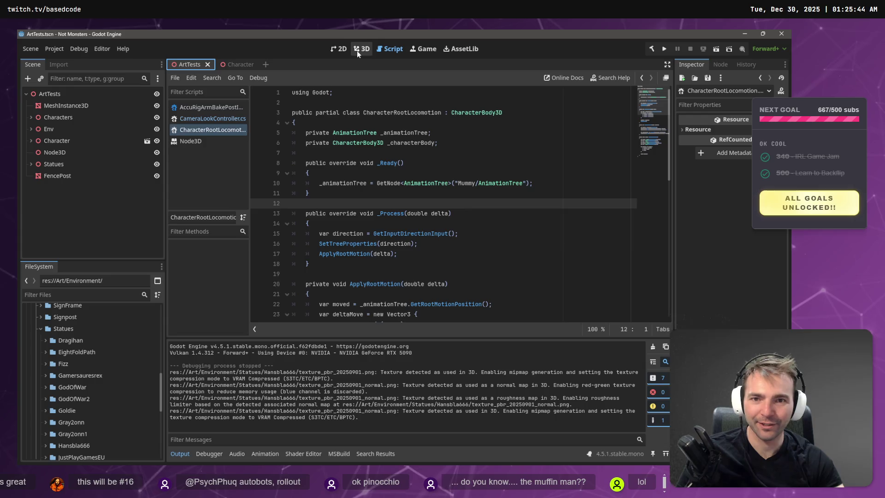
left_click(357, 51)
scroll(419, 212, "up", 3)
left_click_drag(419, 212, 456, 203)
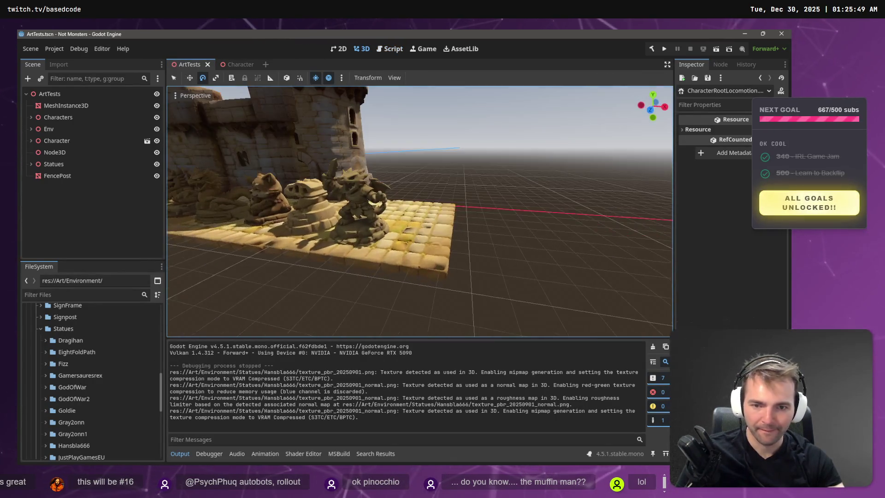
double_click(71, 445)
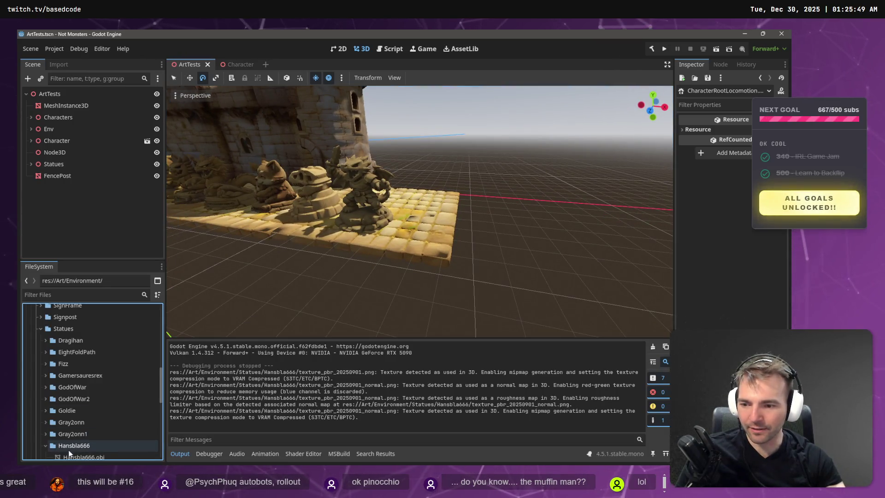
scroll(69, 453, "down", 3)
mouse_move(76, 419)
left_mouse_down()
mouse_move(355, 295)
mouse_move(420, 226)
left_mouse_up()
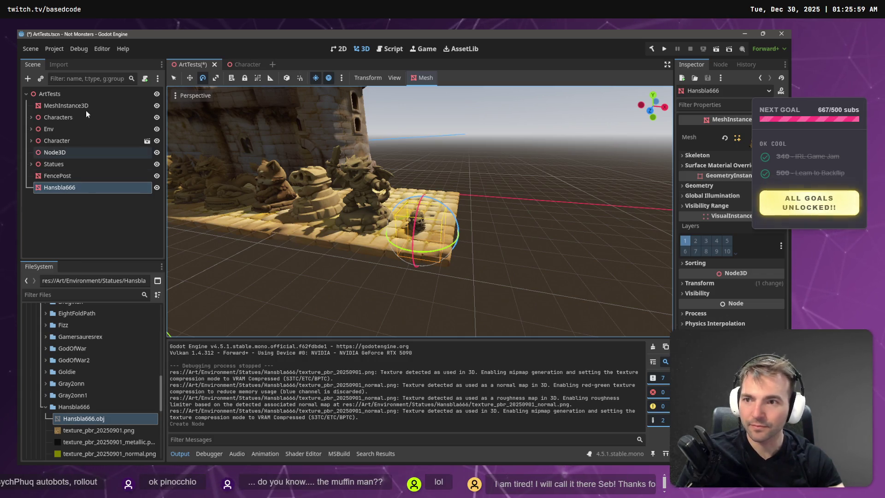
Step: Set a uniform import mesh scale, reimport, and raise the statue onto the platform
left_click(54, 64)
left_click(49, 185)
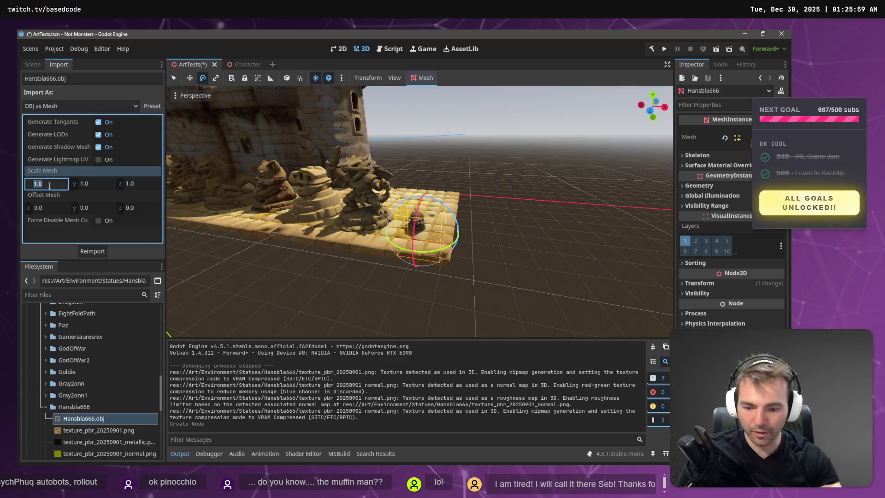
key("Tab")
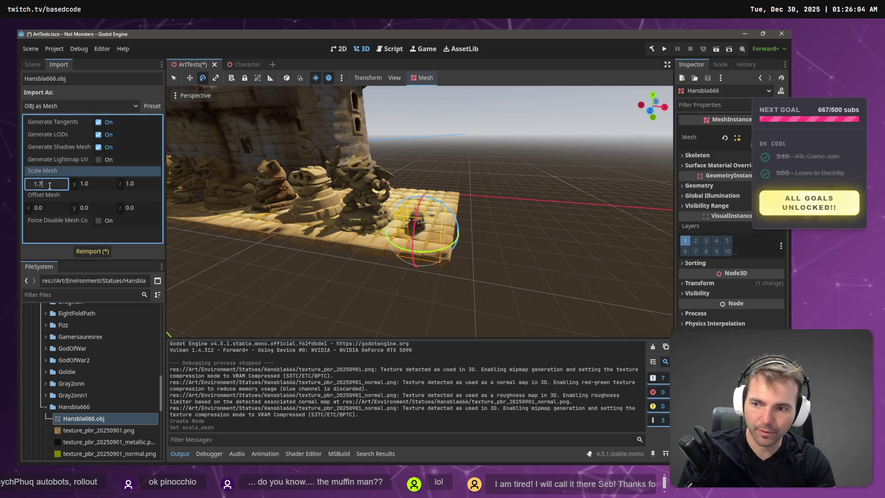
key("ctrl+c")
key("Tab")
key("ctrl+v")
key("Tab")
key("ctrl+v")
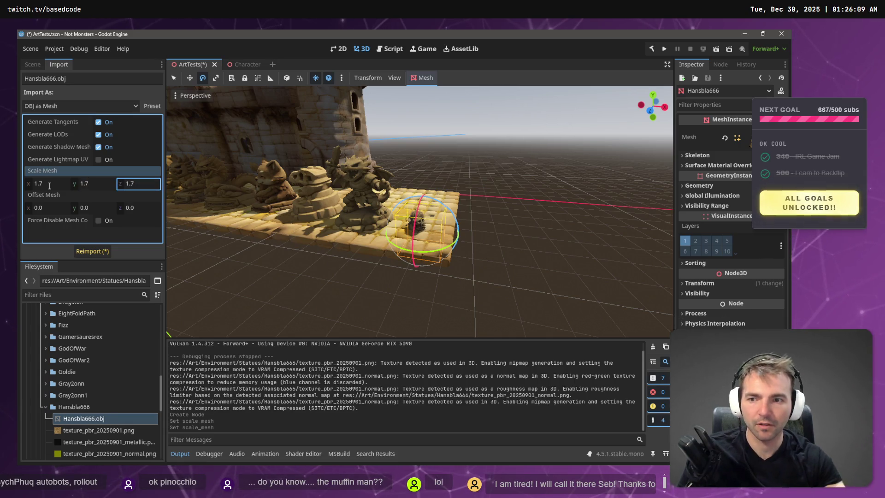
left_click(102, 250)
key("w")
left_click_drag(418, 211, 429, 139)
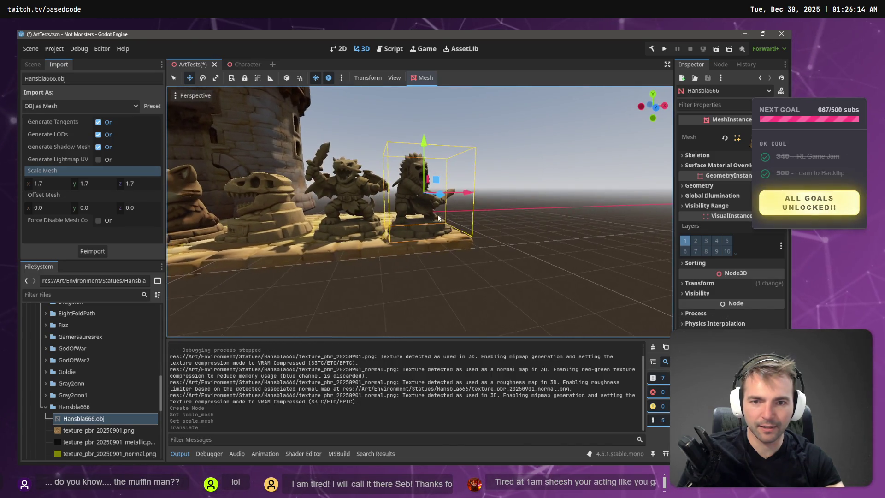
Step: Correct the mesh scale to 1.6, reimport, and nudge the statue's height
left_click(53, 188)
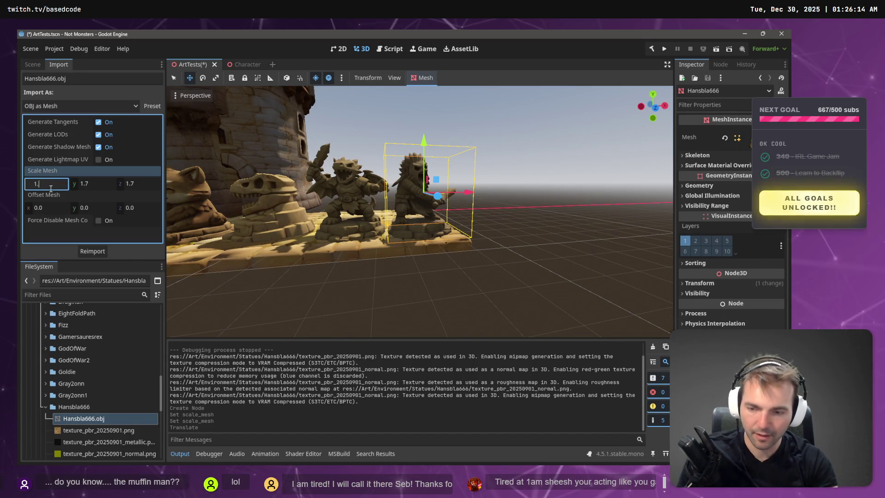
type("6")
key("Tab")
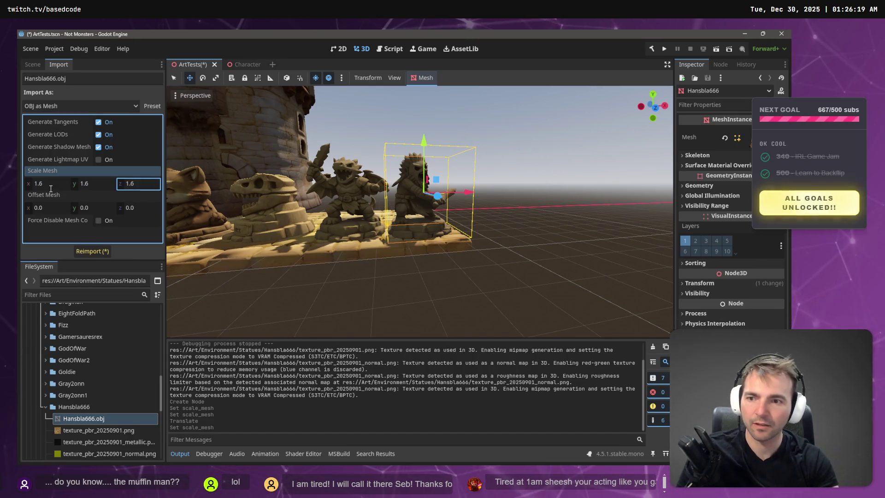
left_click(97, 250)
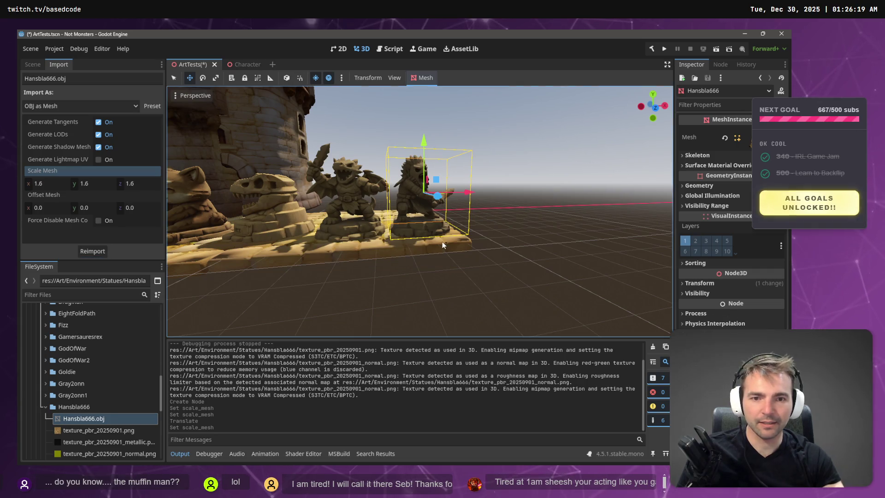
left_click_drag(427, 146, 427, 142)
Step: Fly the camera around the statue row along the castle wall to view it from several sides
left_click(427, 143)
key("w")
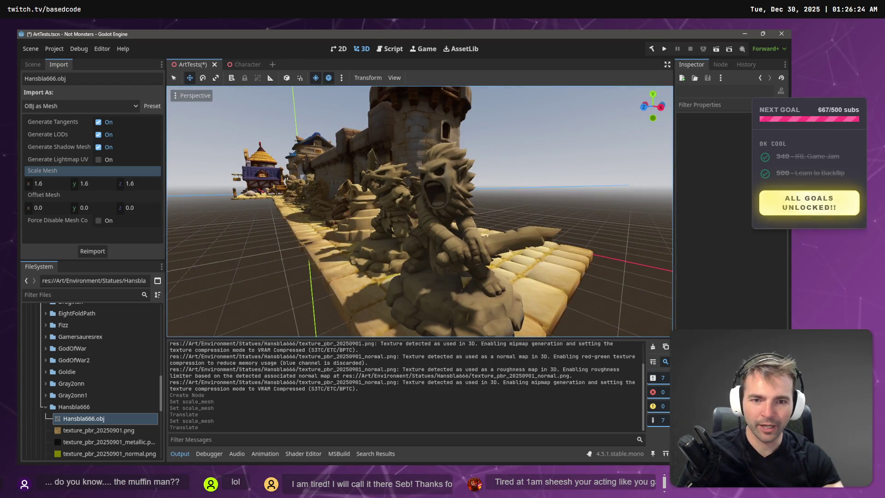
key("d")
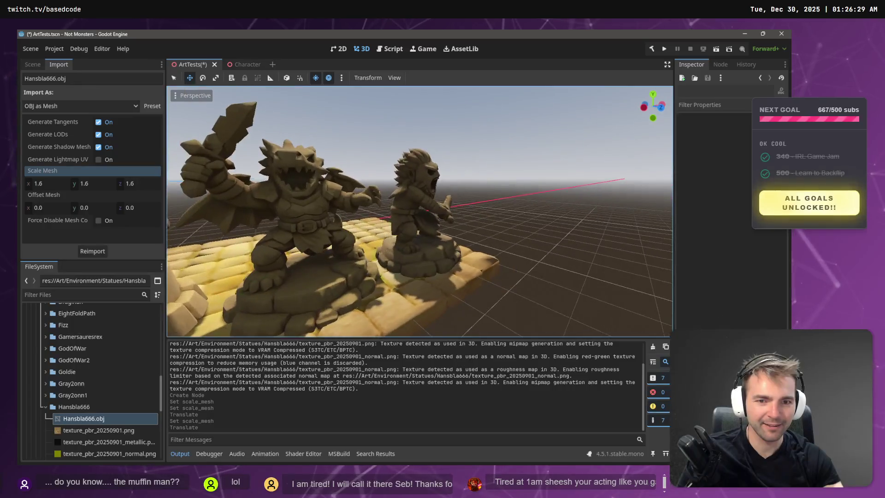
key("d")
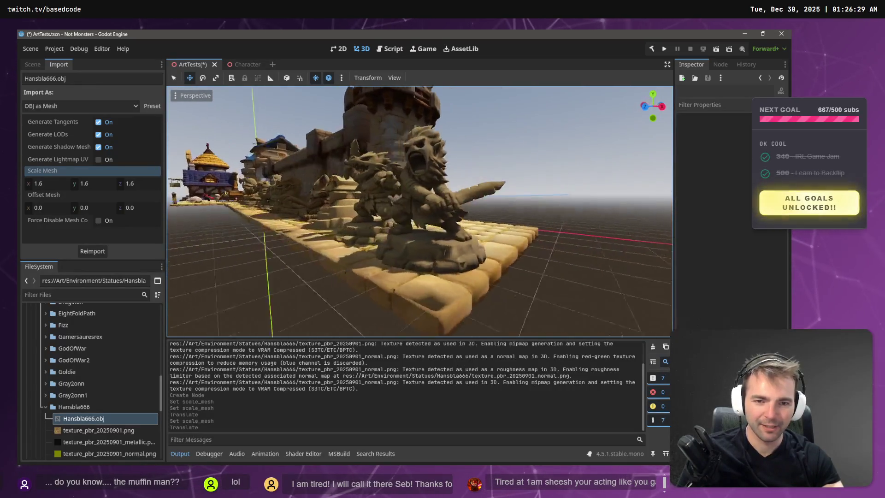
key("d")
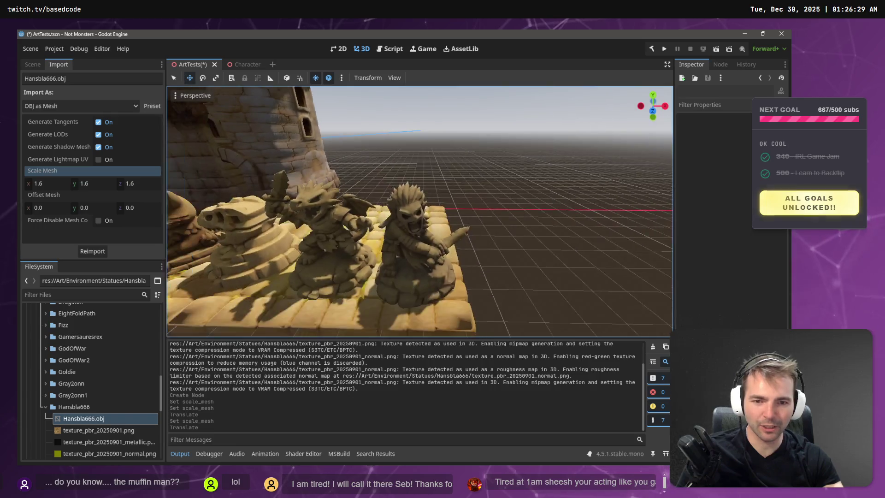
key("d")
key("s")
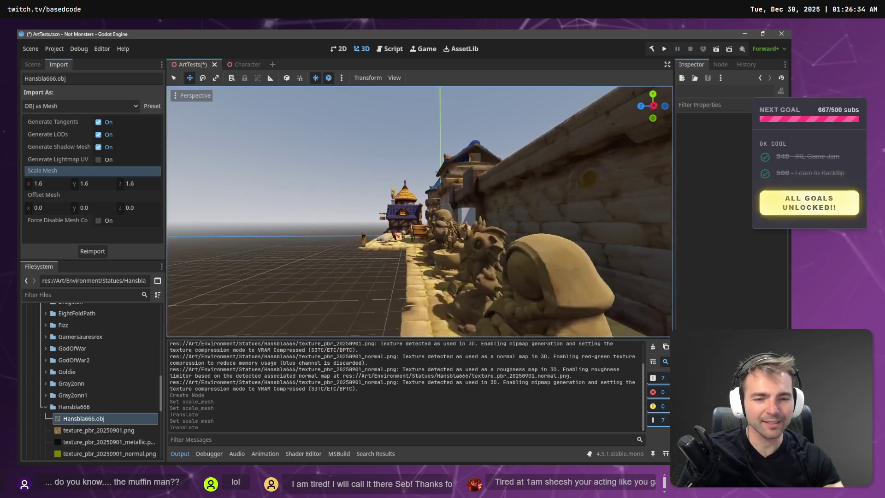
key("w")
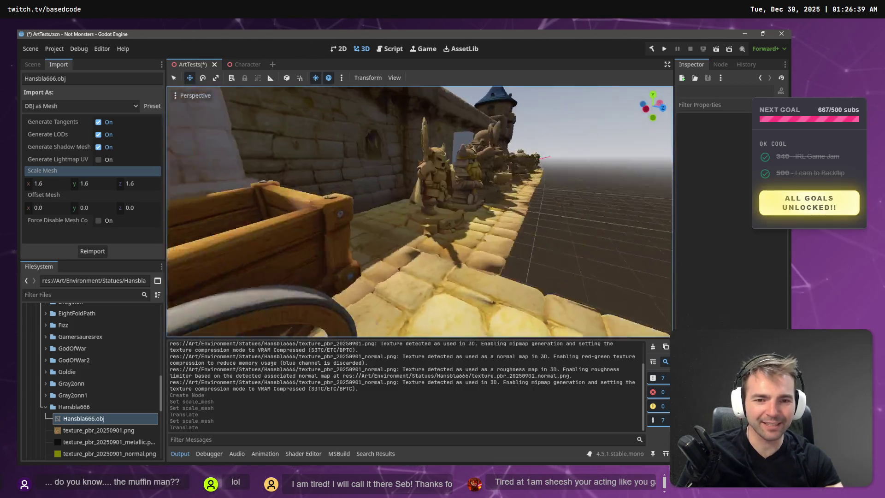
key("s")
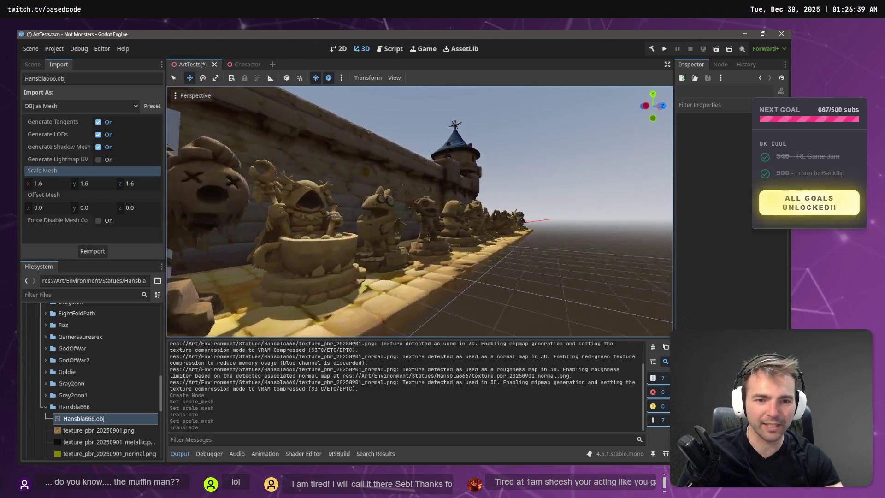
key("w")
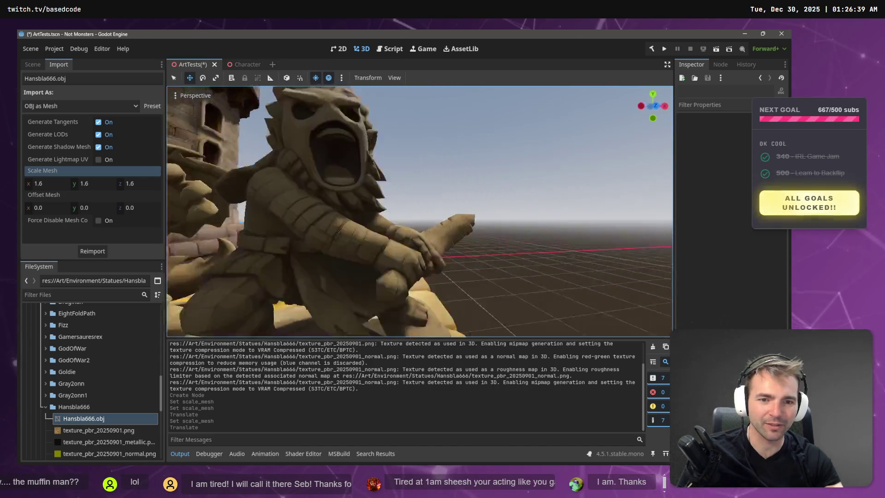
key("s")
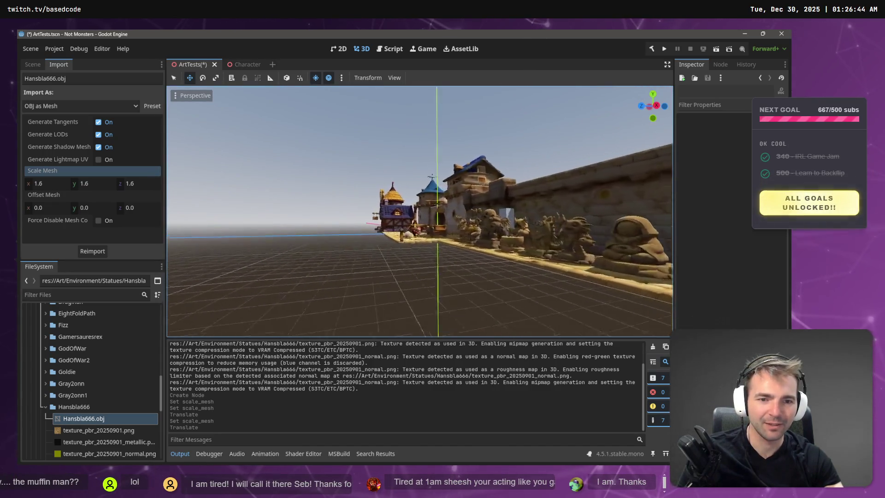
key("w")
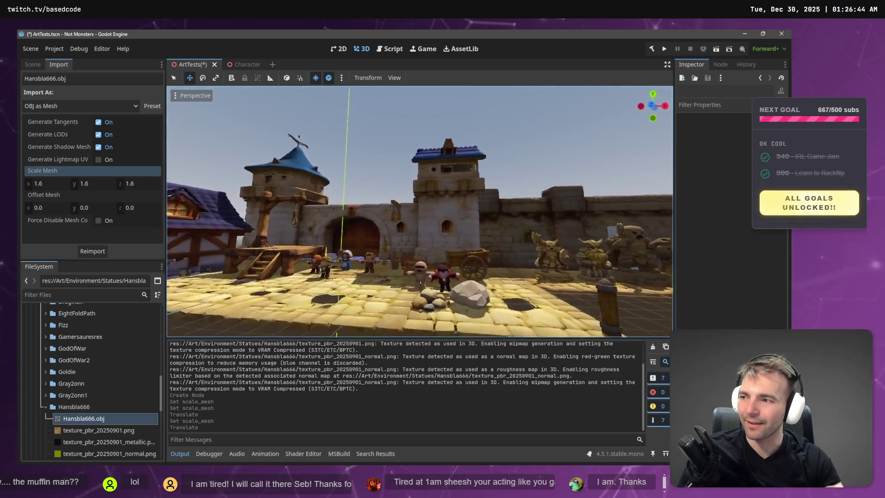
key("s")
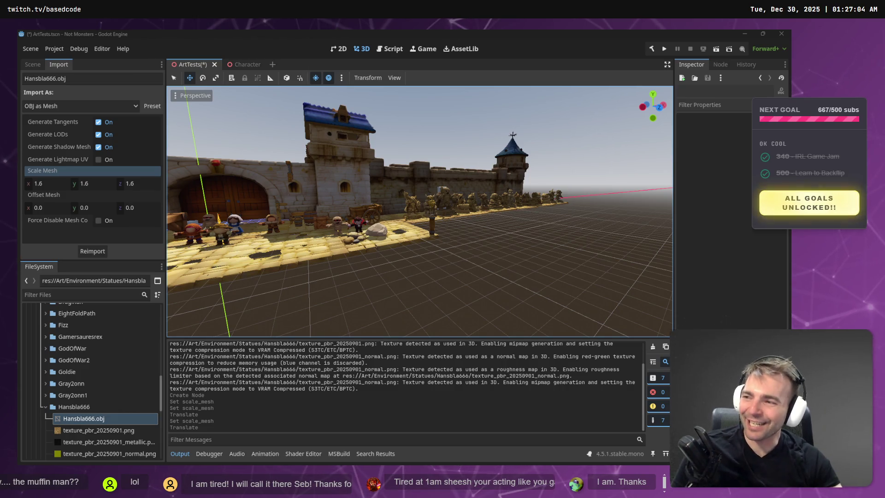
Step: Fly in close over the statues and tower, then save ArtTests.tscn
key("w")
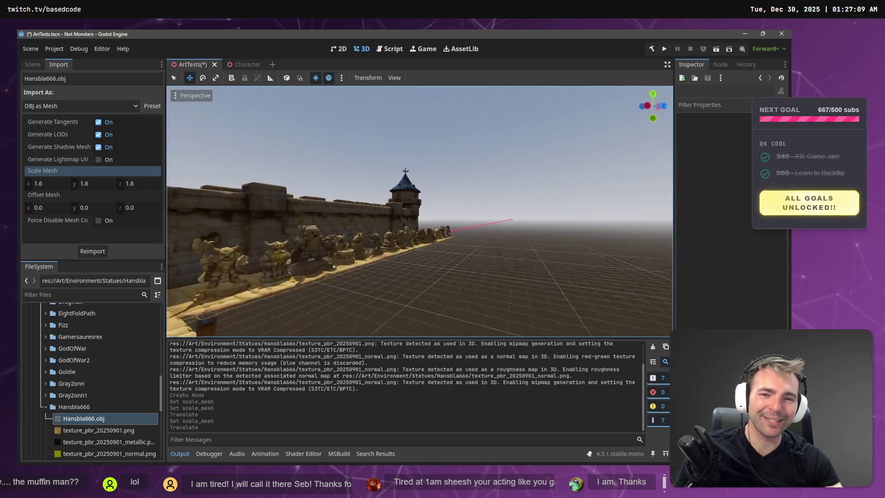
key("w")
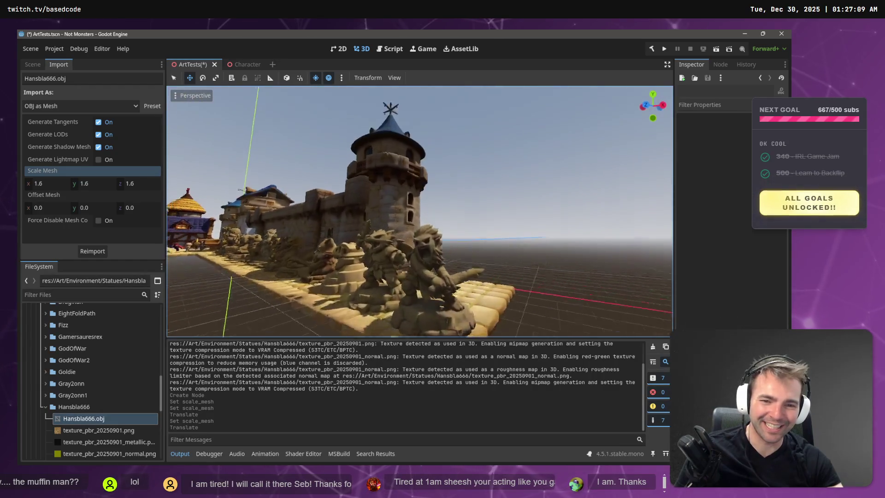
key("w")
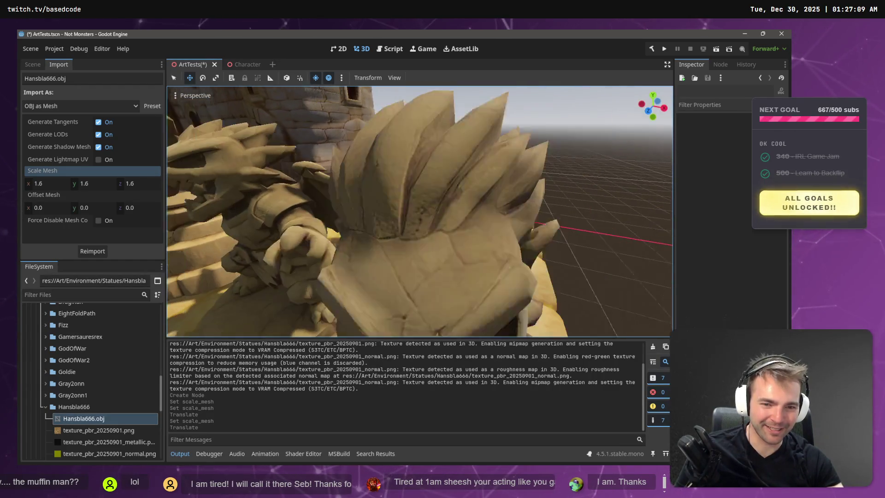
key("s")
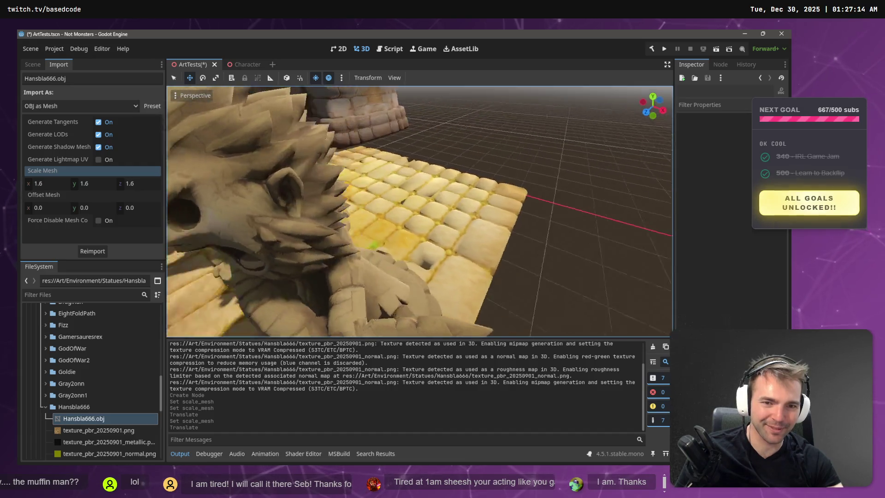
key("w")
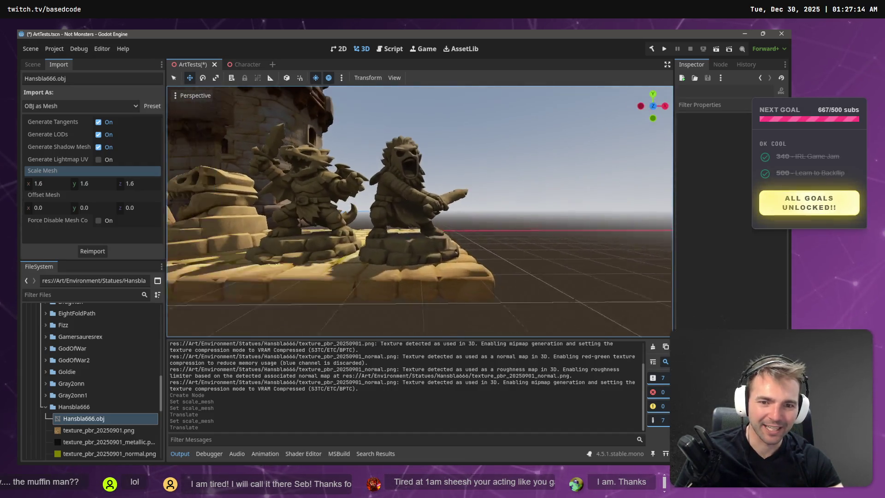
key("a")
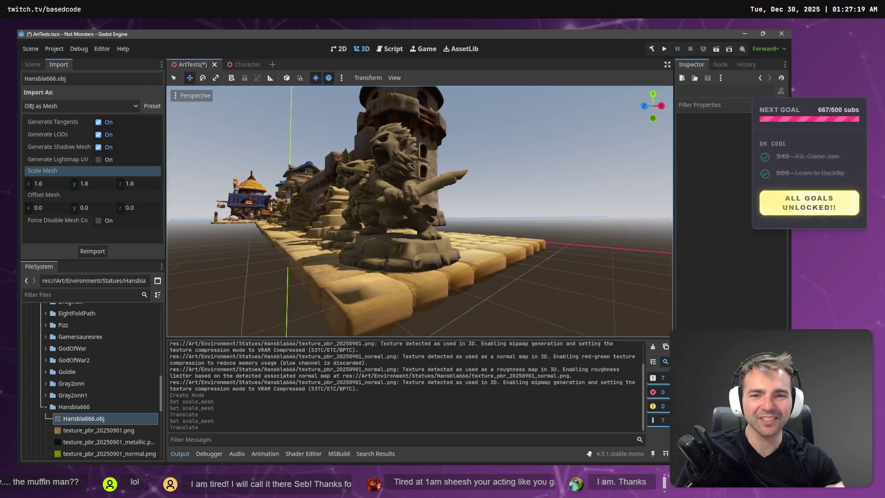
key("w")
key("w")
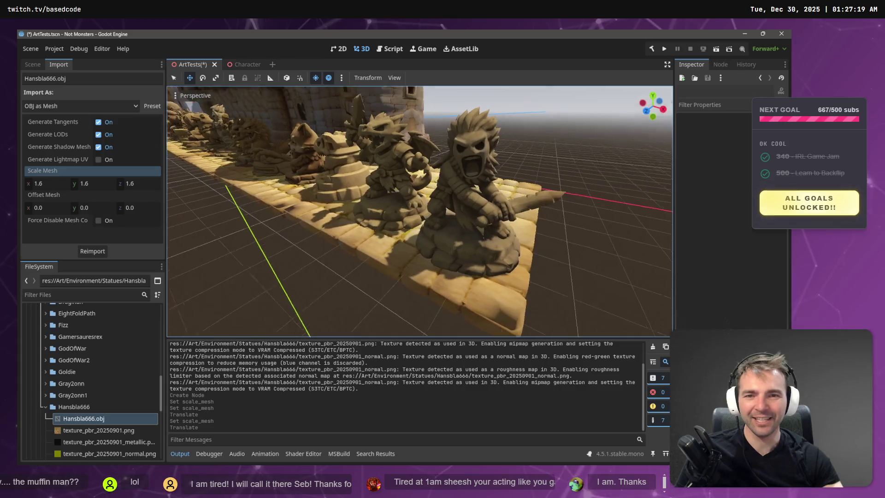
key("s")
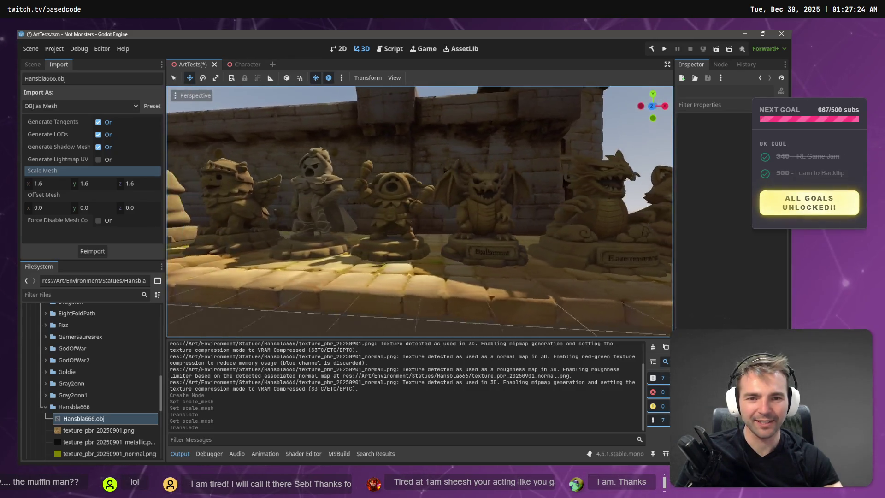
key("s")
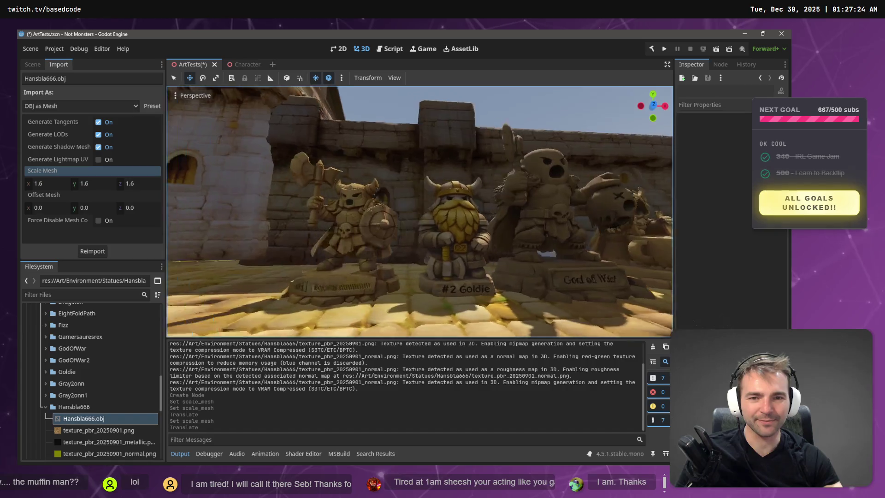
key("w")
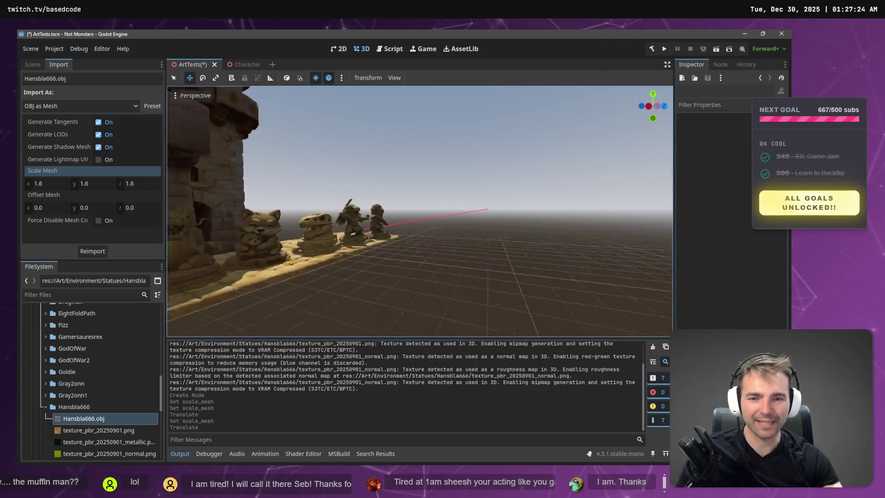
key("w")
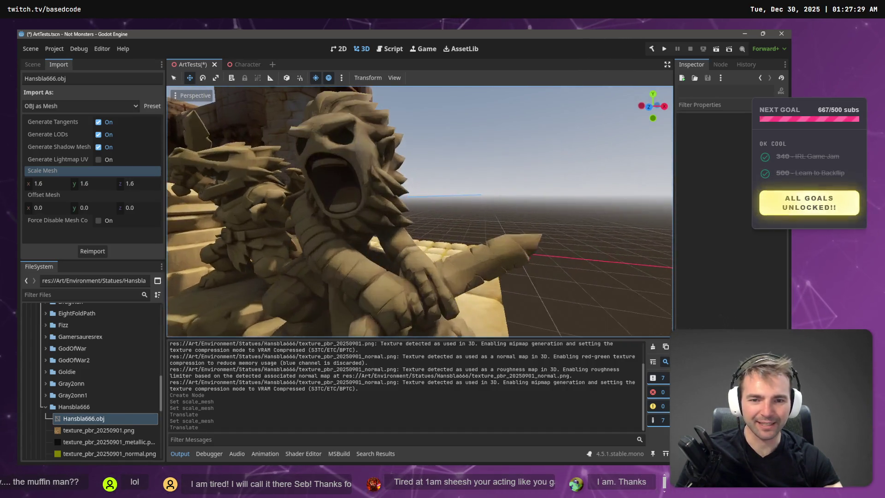
key("s")
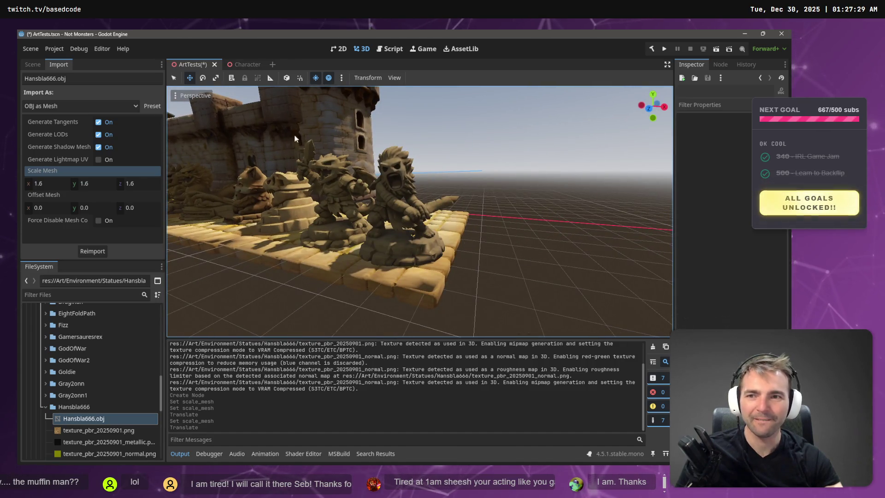
key("ctrl+s")
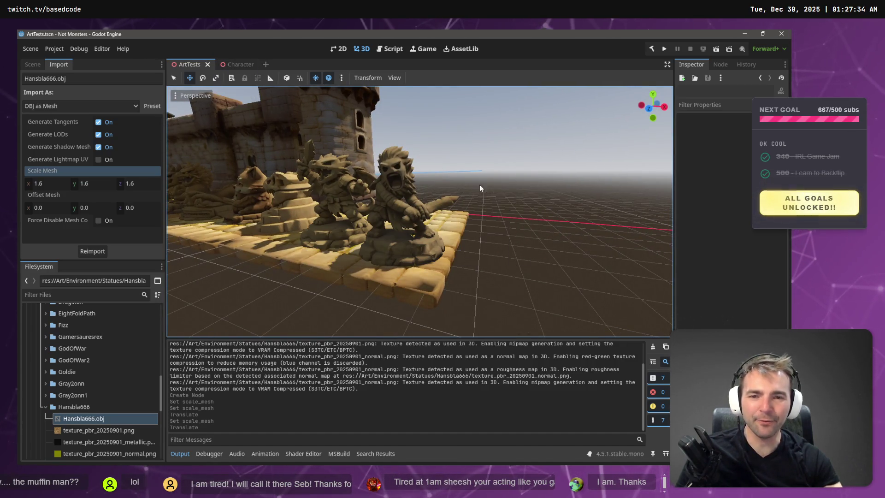
left_click(235, 64)
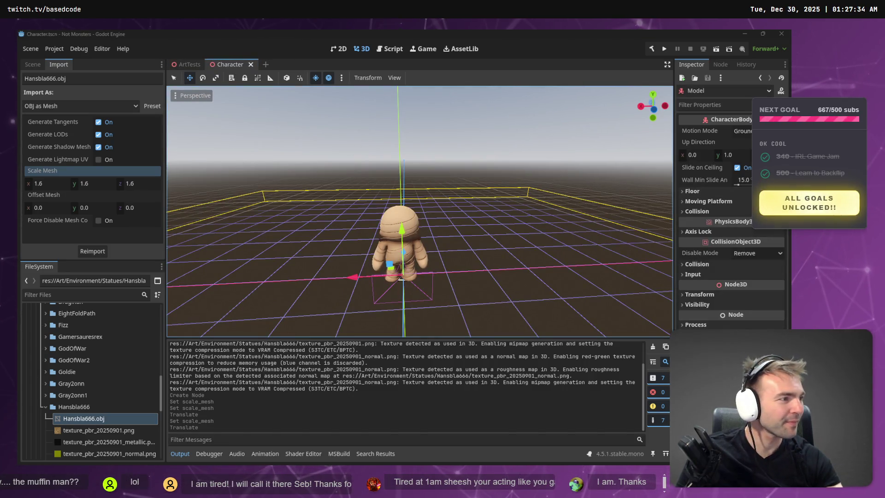
Step: Read through CharacterDirectionalLocomotion.cs in VS Code, then go back to Godot
key("alt+Tab")
scroll(550, 296, "down", 5)
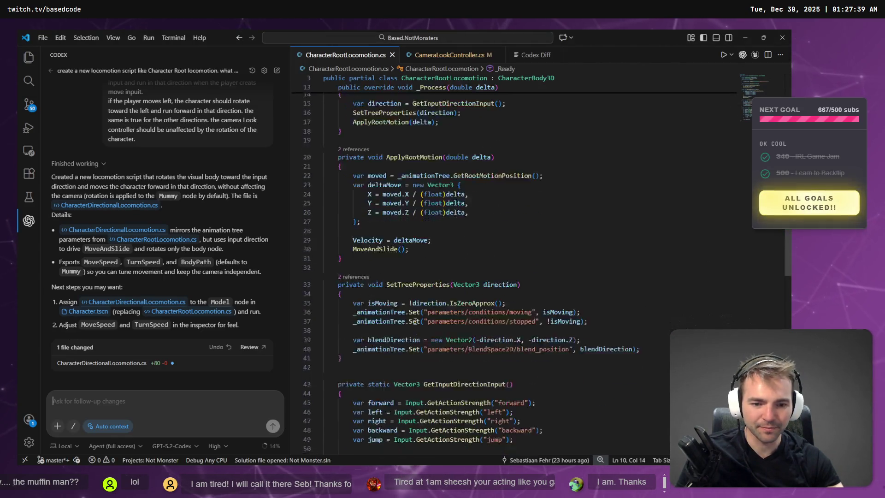
left_click(118, 369)
scroll(550, 308, "down", 15)
scroll(550, 308, "up", 10)
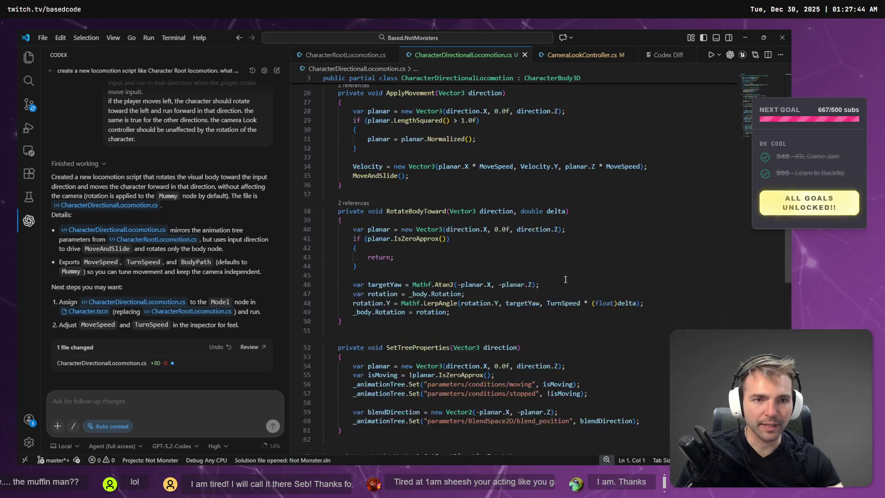
scroll(473, 285, "up", 3)
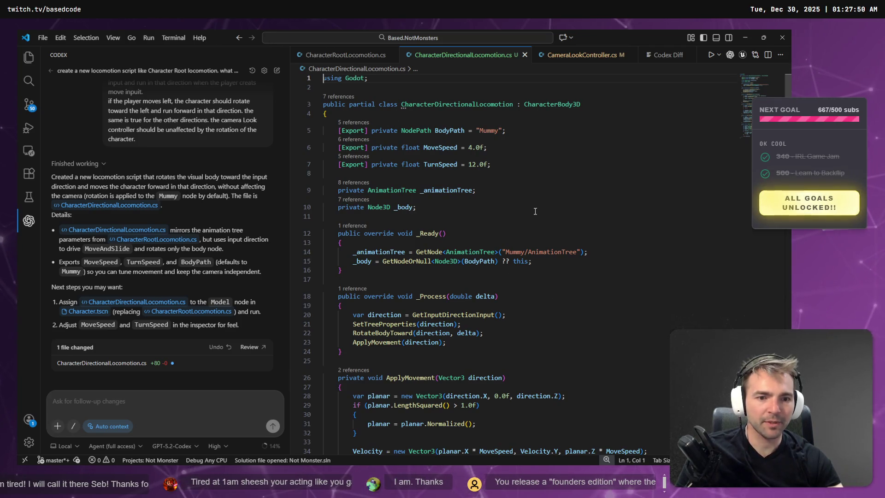
key("alt+Tab")
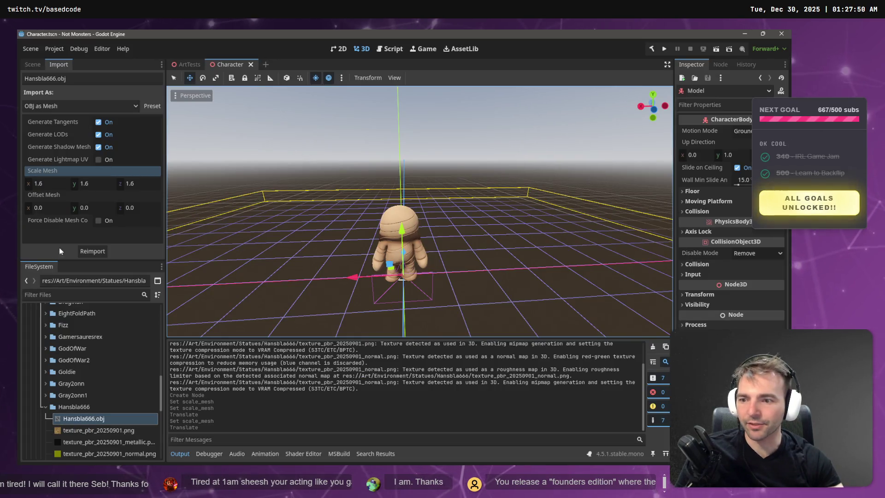
Step: Undo the mesh scale, root change and CharacterRoot creation, leaving Character as the scene root
left_click(33, 65)
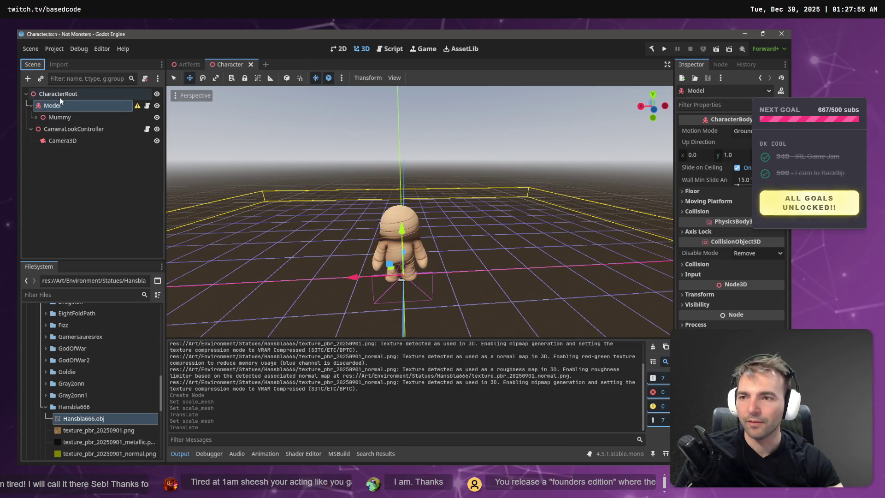
left_click(74, 194)
key("ctrl+z")
key("ctrl+z")
key("ctrl+z")
key("ctrl+z")
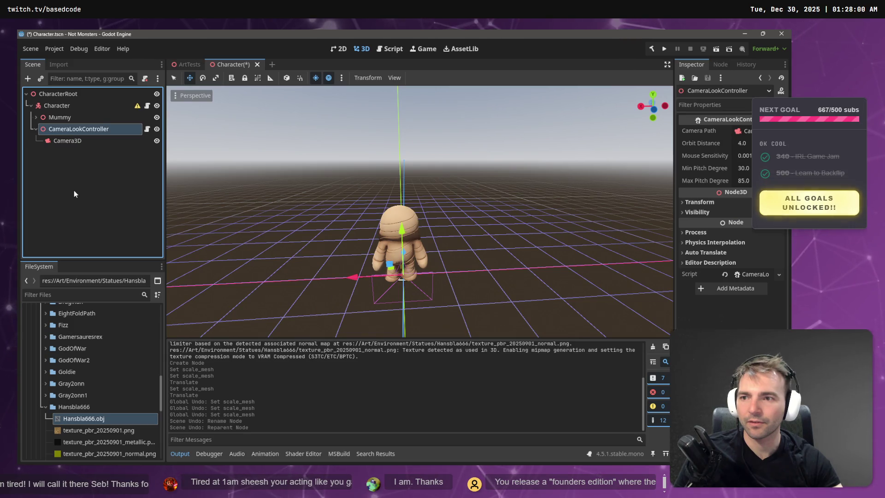
key("ctrl+z")
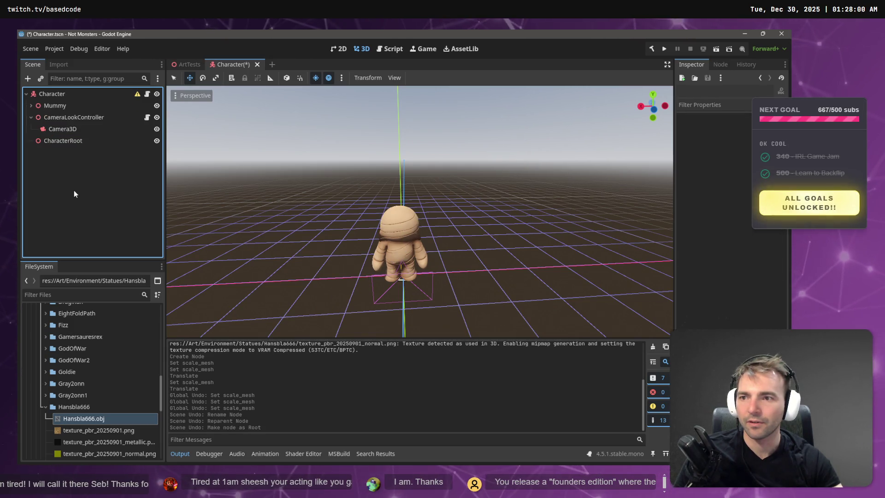
key("ctrl+z")
key("ctrl+z")
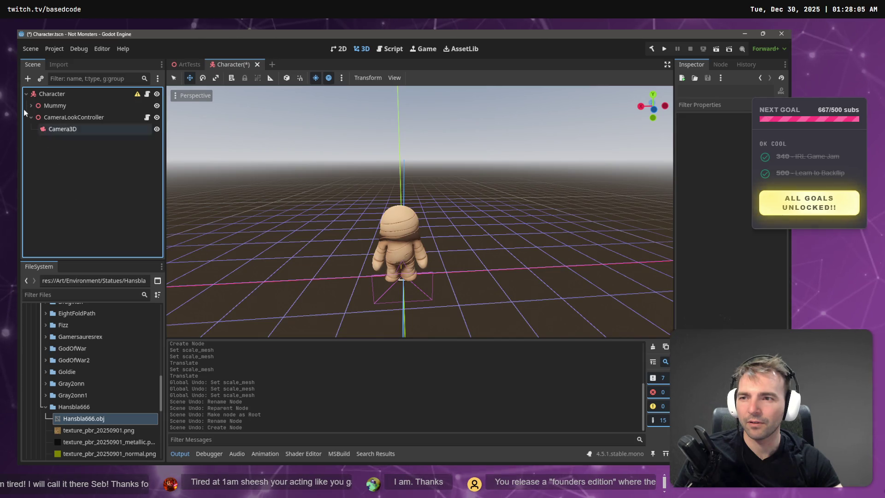
left_click(31, 106)
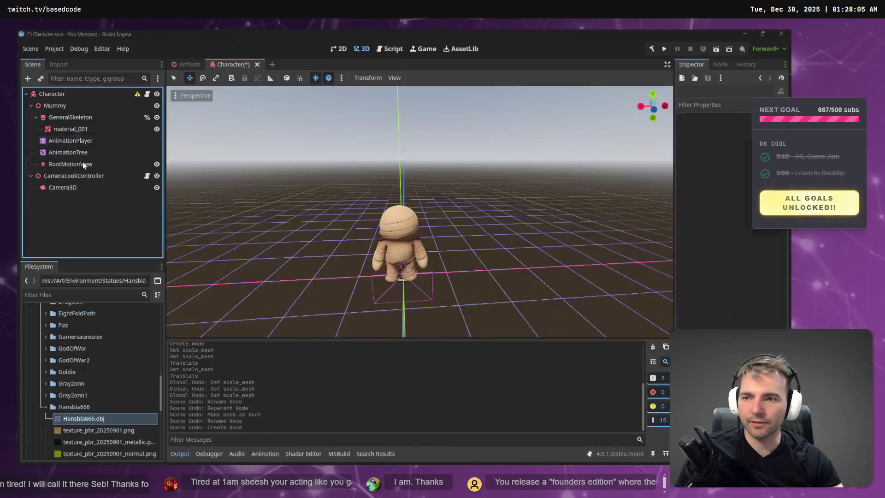
left_click(62, 94)
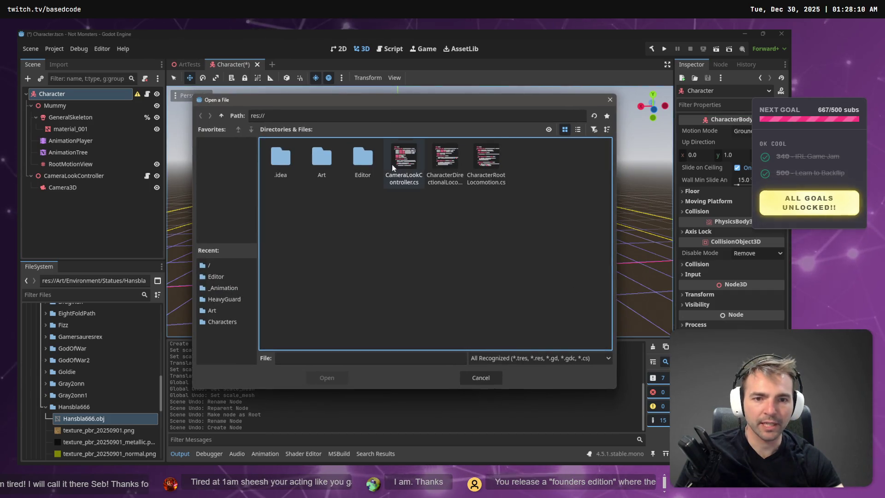
Step: Attach CharacterDirectionalLocomotion.cs to Character, run the scene, and stop it with F8
left_click(439, 163)
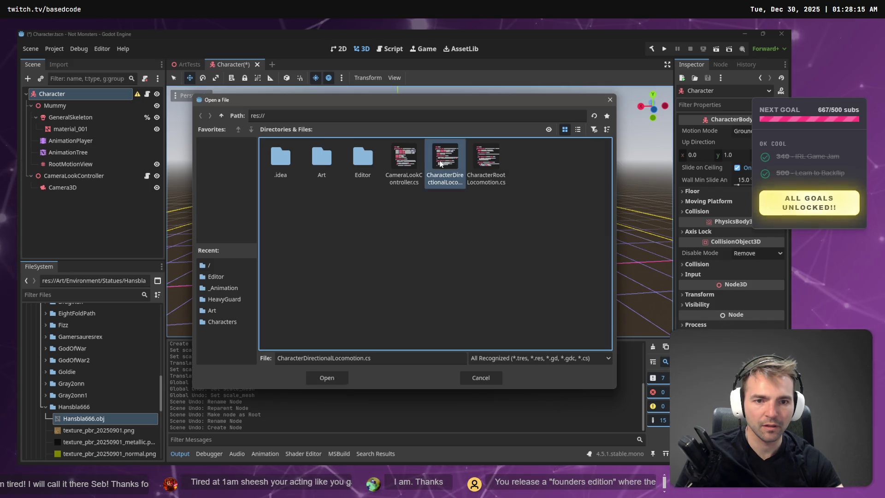
double_click(441, 163)
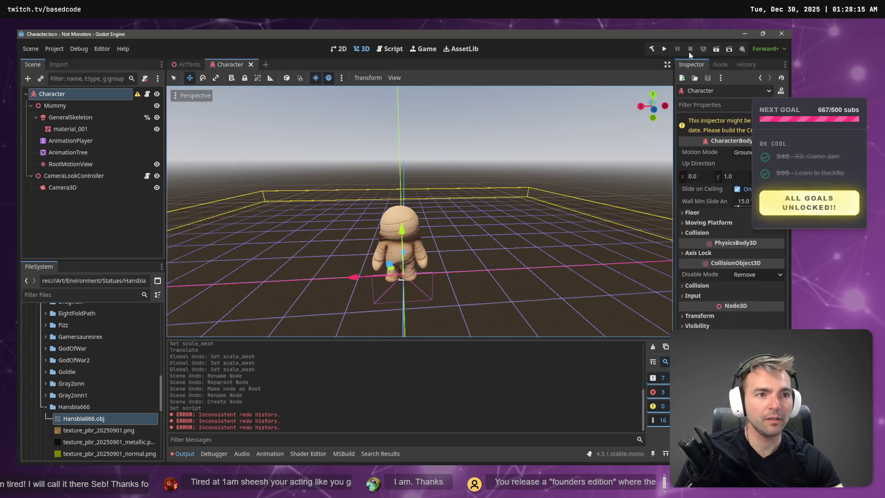
left_click(716, 50)
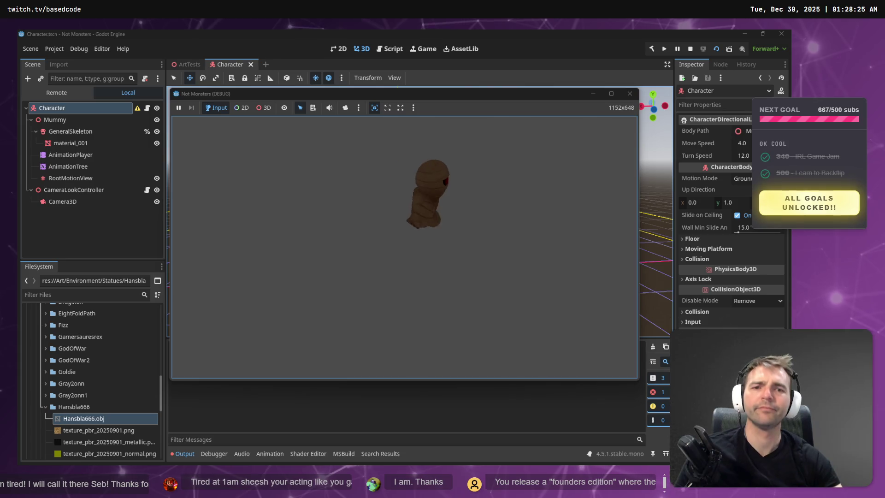
key("F8")
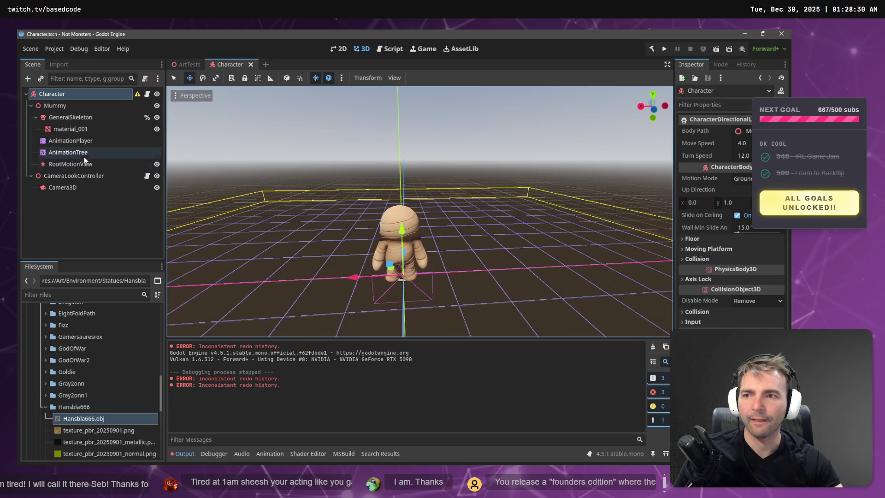
Step: Test-run the ArtTests scene with F6, then bring VS Code to the front
left_click(196, 65)
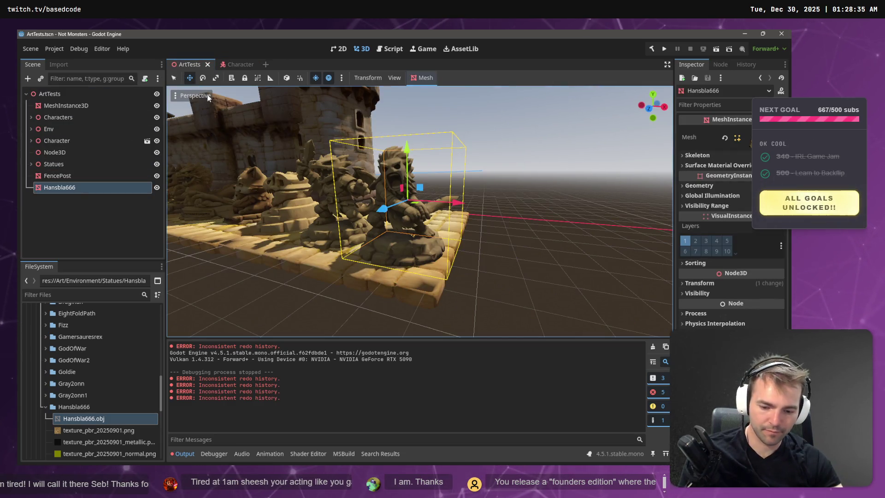
key("F6")
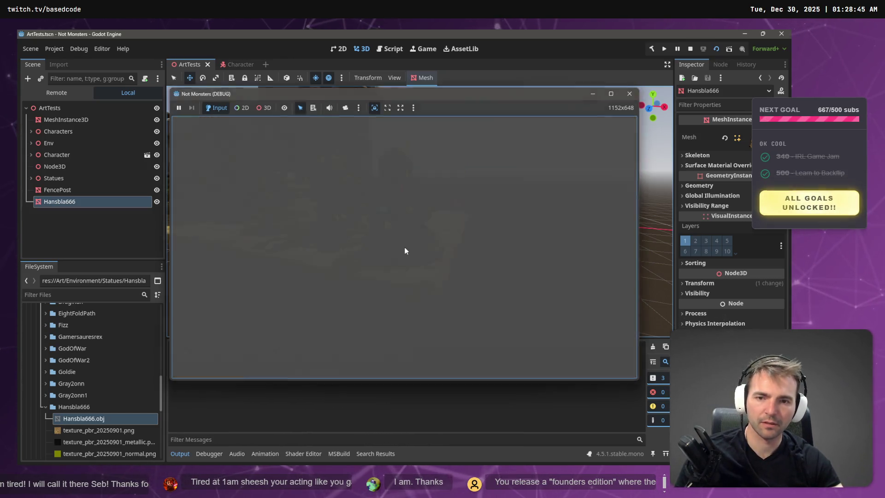
key("alt+Tab")
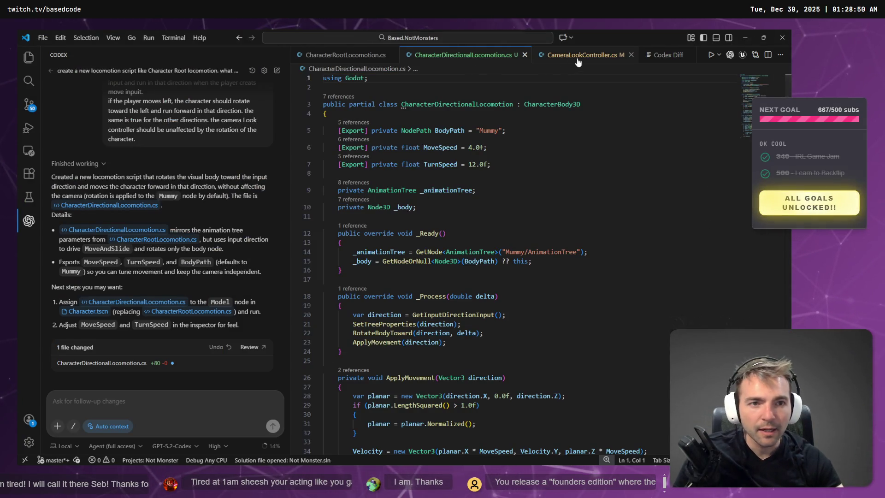
Step: Check the CameraLookController mouse mode, then the locomotion script's _Ready and _body lookup
left_click(582, 55)
left_click(386, 223)
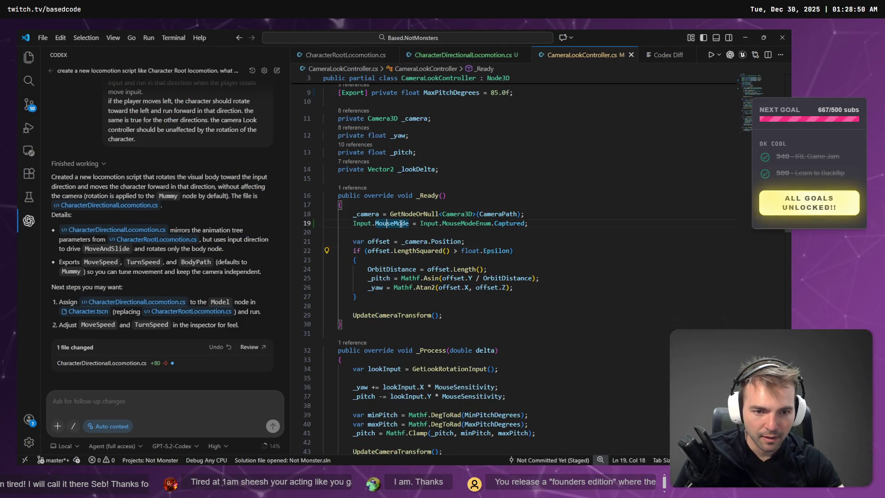
left_click(482, 55)
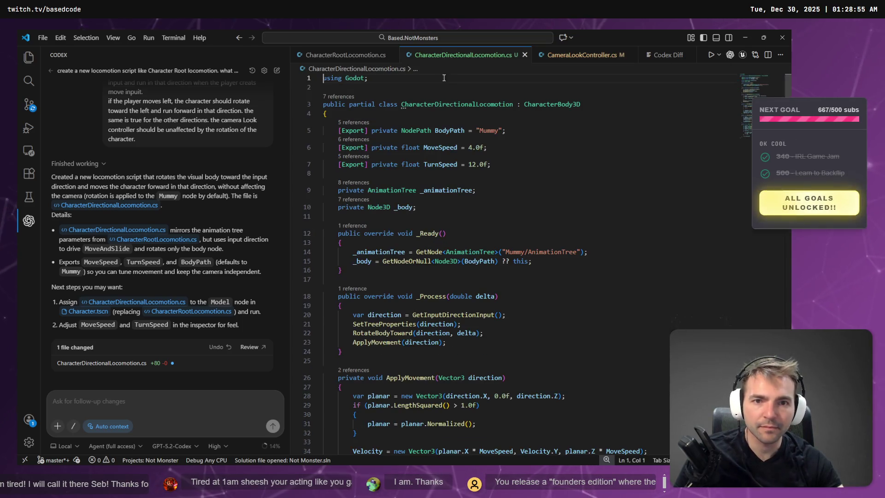
left_click(423, 234)
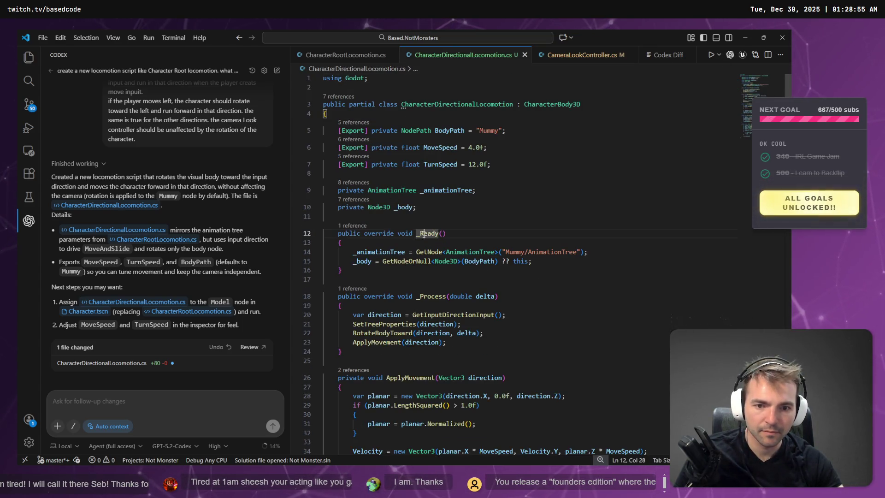
left_click(358, 262)
Step: Review ApplyMovement's planar normalization and RotateBodyToward's early return for zero input
scroll(431, 267, "down", 5)
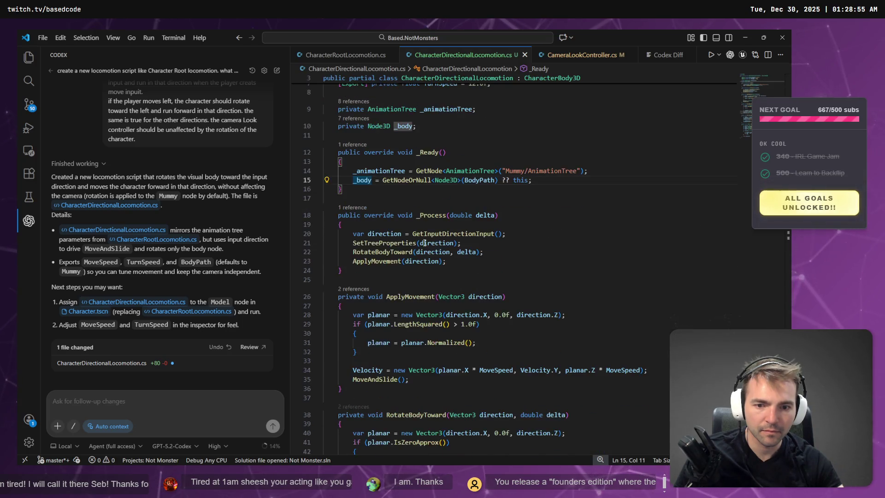
left_click(379, 239)
scroll(371, 212, "down", 1)
scroll(371, 212, "down", 3)
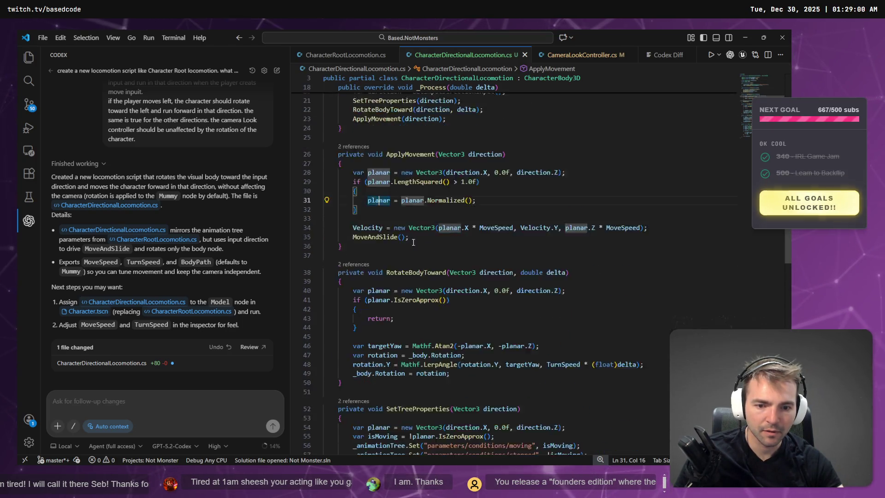
left_click(390, 275)
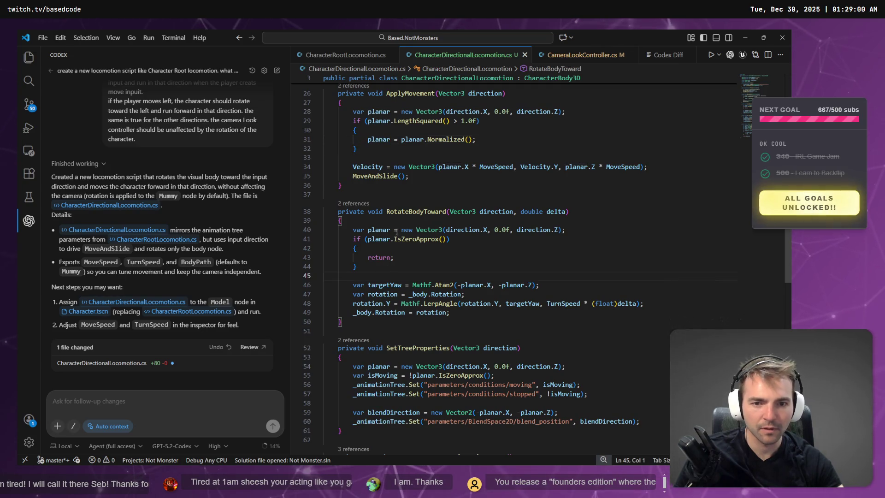
left_click(410, 211)
left_click(404, 259)
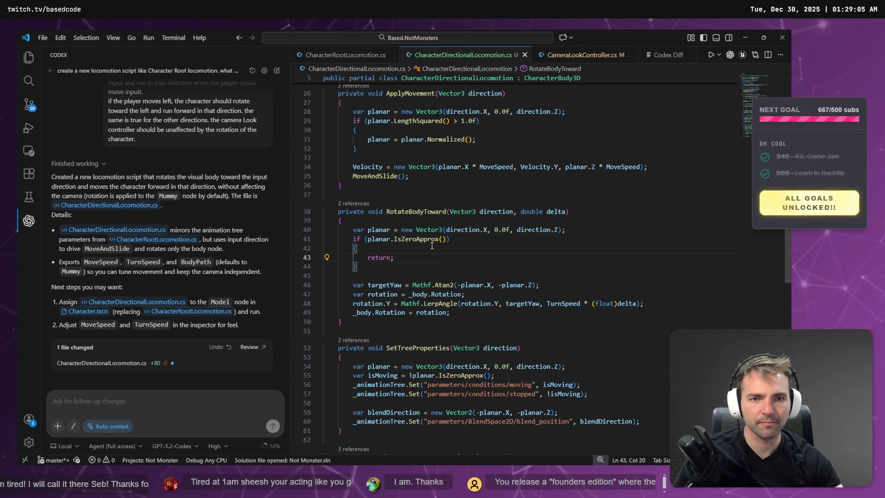
Step: Return to Godot and switch to the Character scene
key("alt+Tab")
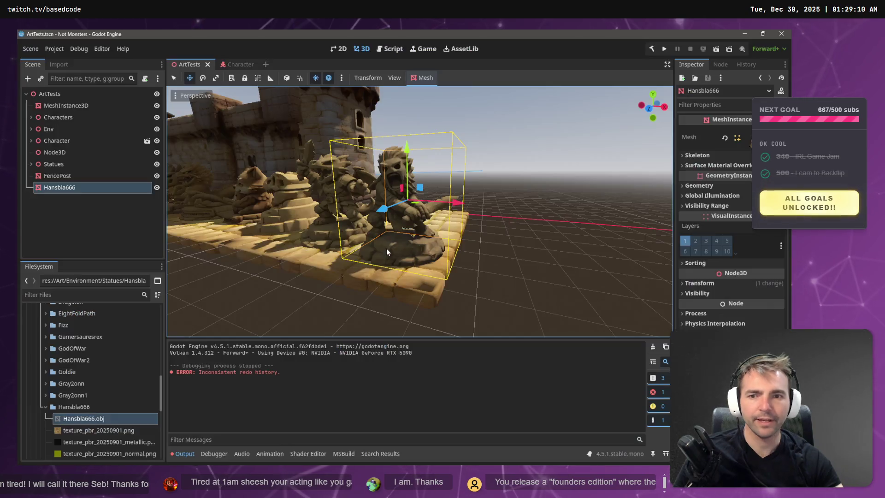
left_click(236, 63)
key("alt+Tab")
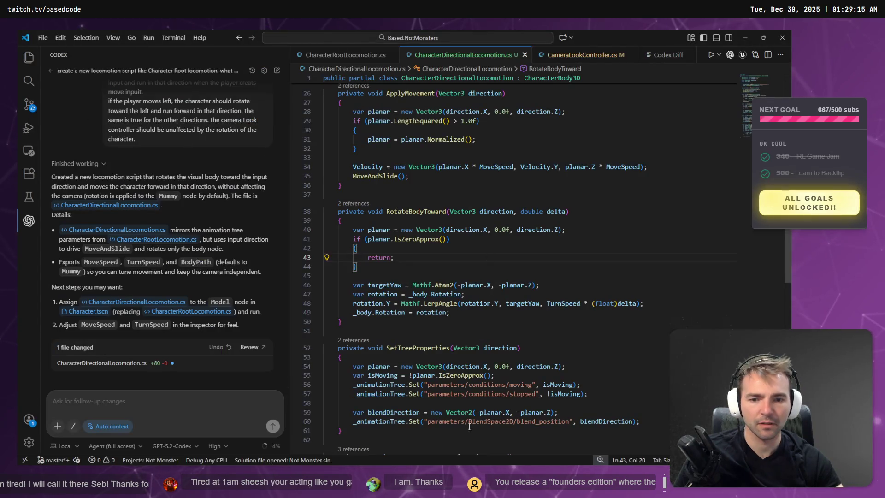
key("alt+Tab")
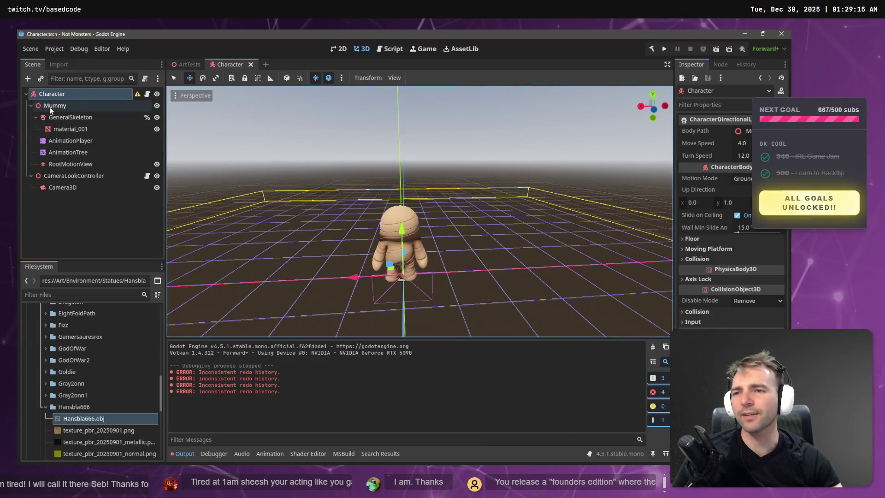
Step: Select the Mummy node in the Character scene, then move over to Fork
left_click(49, 106)
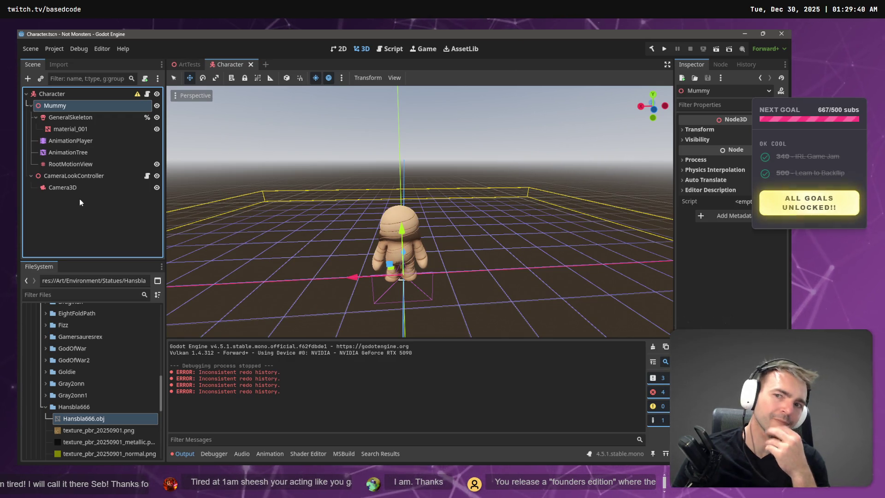
key("alt+Tab")
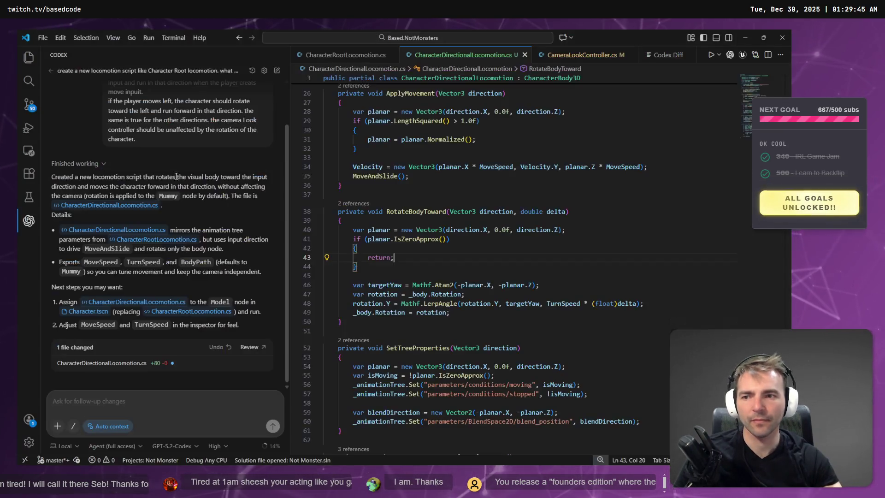
key("alt+Tab")
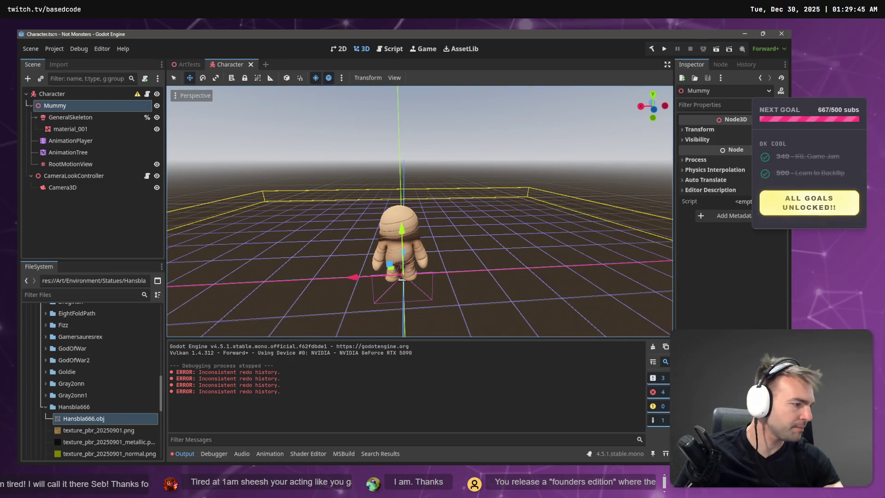
key("alt+Tab")
Step: Discard the uncommitted changes to both CharacterDirectionalLocomotion script files
left_click(199, 238)
left_click(198, 246, "shift")
key("Delete")
left_click(449, 255)
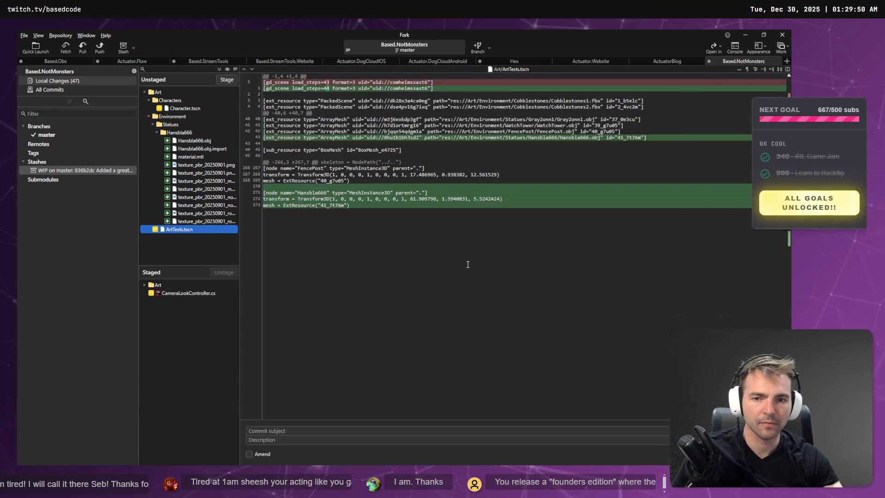
Step: Return to the Godot editor after reviewing the ArtTests.tscn statue diff
key("alt+Tab")
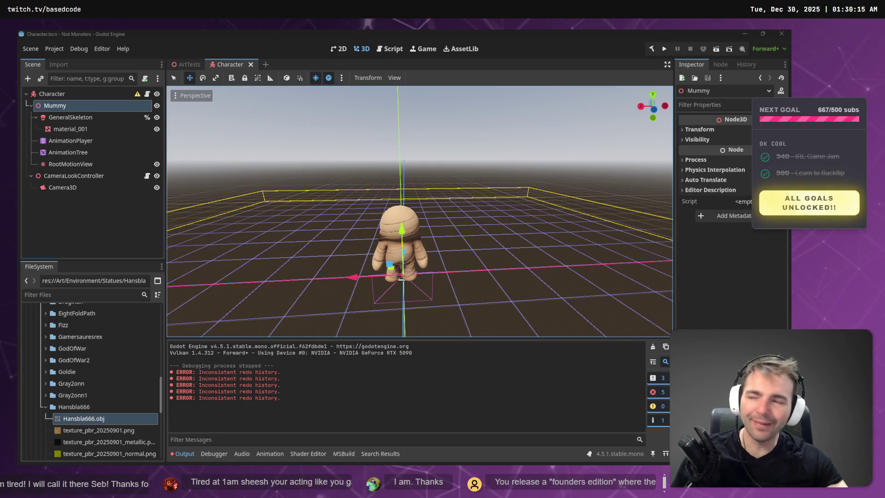
Step: In the ArtTests scene, fly the viewport along the castle wall past the statue row
left_click_drag(496, 174, 396, 174)
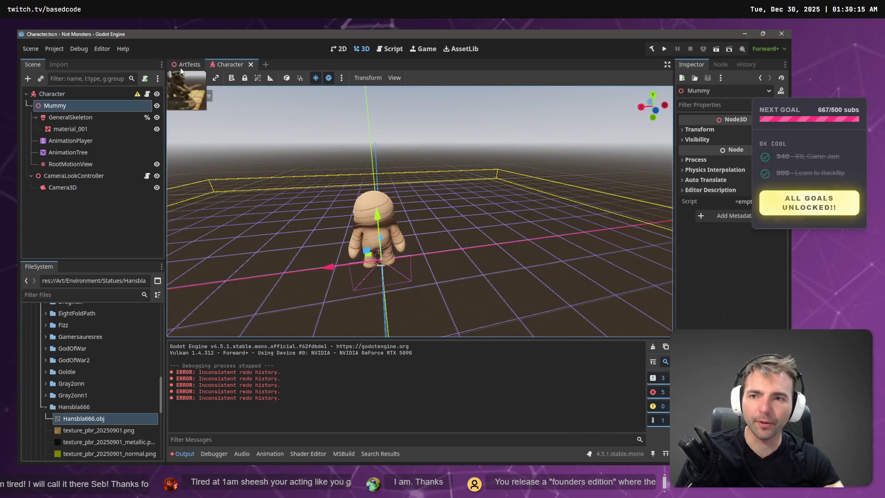
left_click(187, 64)
key("w")
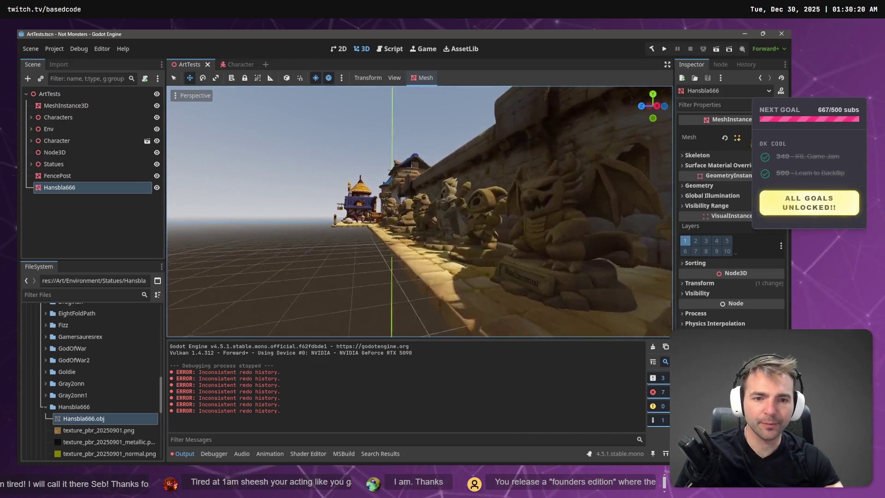
key("s")
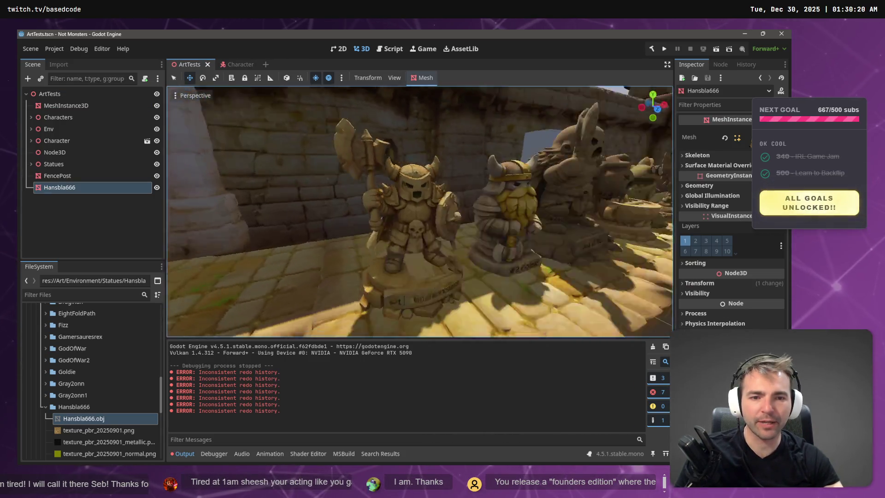
key("a")
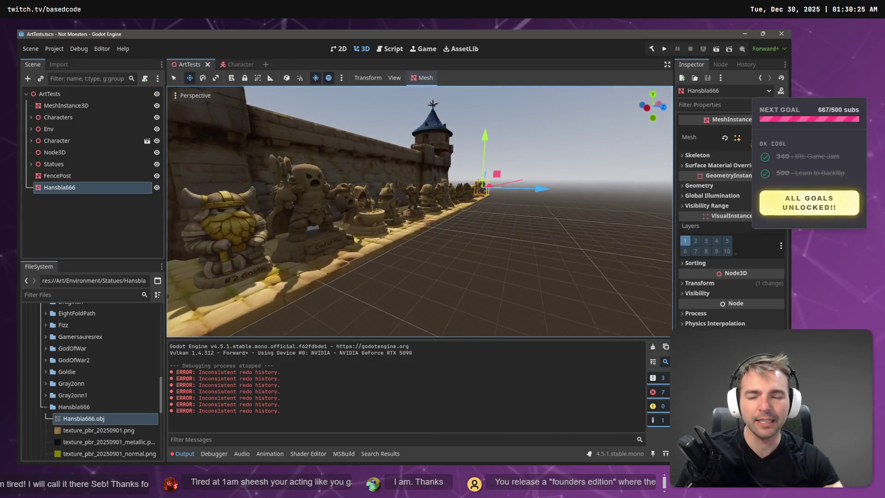
key("w")
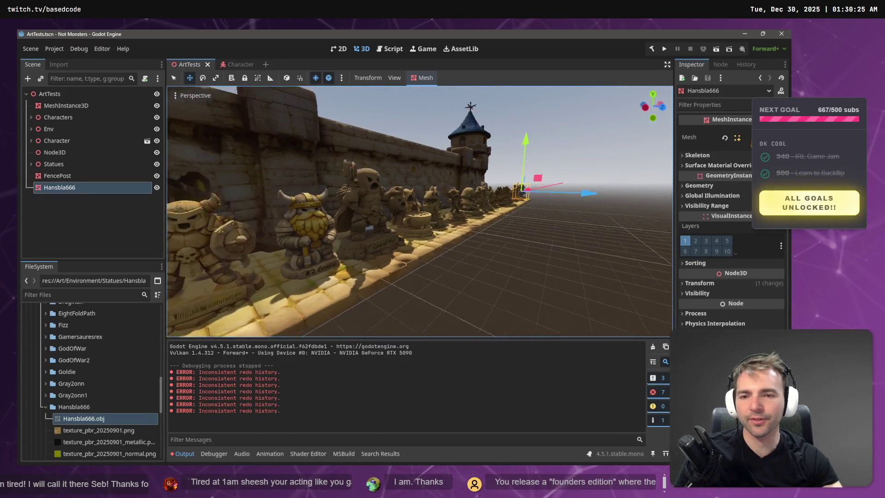